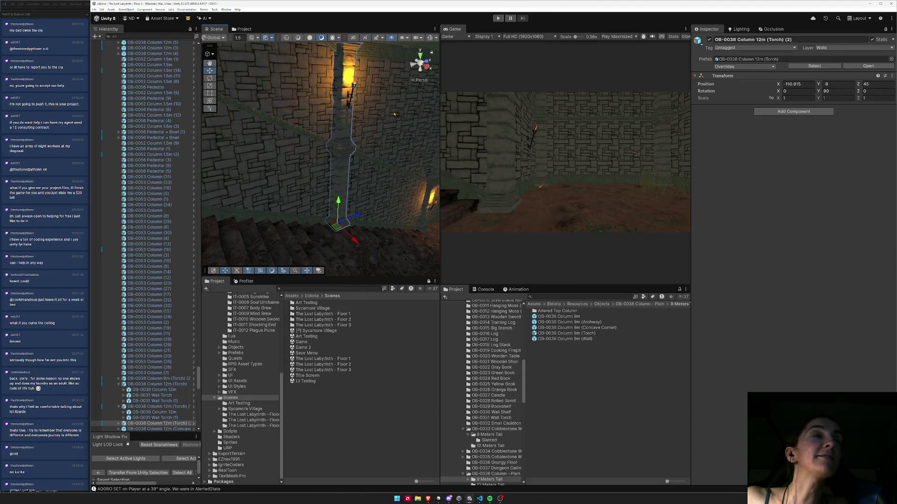
# - Delete the lone 9m torch column on the torch wall
pyautogui.moveTo(335, 138)
pyautogui.mouseDown()
pyautogui.moveTo(374, 126)
pyautogui.moveTo(317, 221)
pyautogui.moveTo(343, 298)
pyautogui.mouseUp()
pyautogui.moveTo(361, 153); pyautogui.dragTo(205, 149)
pyautogui.moveTo(513, 174)
pyautogui.mouseDown()
pyautogui.moveTo(327, 224)
pyautogui.moveTo(317, 244)
pyautogui.mouseUp()
pyautogui.click(310, 241)
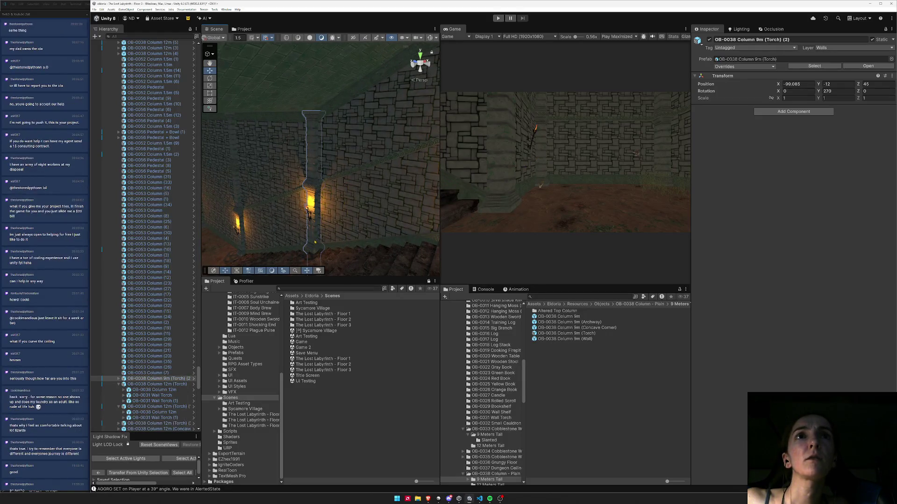
pyautogui.press('Delete')
# - Duplicate Column 12m (Torch) (2) and set the copy's Y rotation to -90
pyautogui.moveTo(280, 209); pyautogui.dragTo(298, 229)
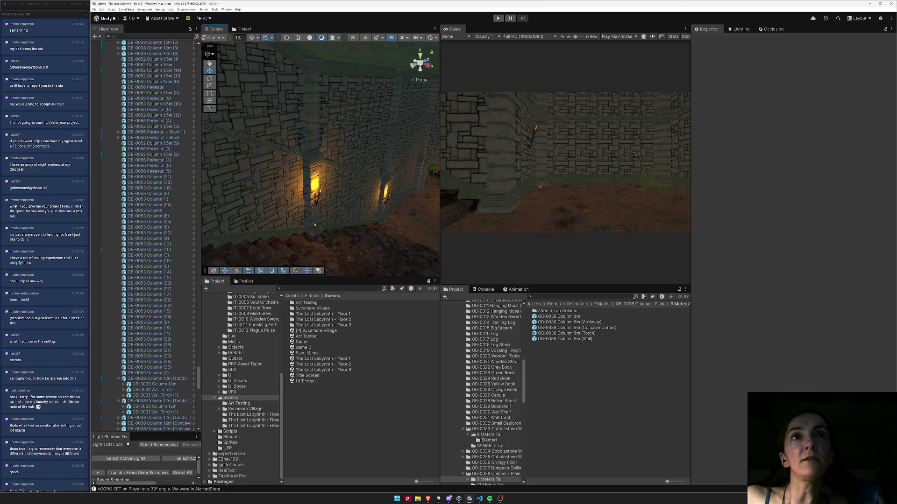
pyautogui.click(315, 225)
pyautogui.hotkey('ctrl', 'd')
pyautogui.moveTo(319, 196)
pyautogui.mouseDown()
pyautogui.moveTo(450, 192)
pyautogui.moveTo(306, 207)
pyautogui.mouseUp()
pyautogui.moveTo(243, 203)
pyautogui.mouseDown()
pyautogui.moveTo(260, 235)
pyautogui.moveTo(436, 209)
pyautogui.mouseUp()
pyautogui.click(838, 91)
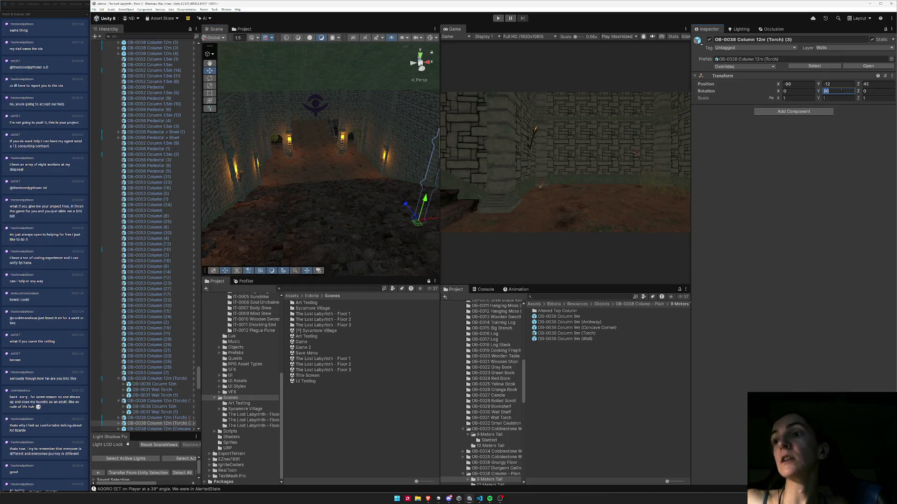
pyautogui.write('-90')
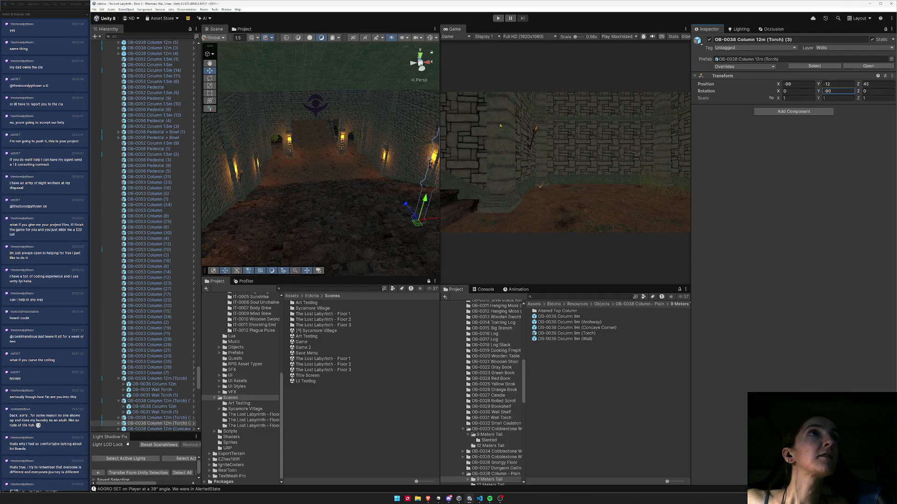
pyautogui.moveTo(335, 216)
pyautogui.keyDown('alt'); pyautogui.mouseDown()
pyautogui.moveTo(383, 196)
pyautogui.moveTo(320, 228)
pyautogui.moveTo(420, 216)
pyautogui.mouseUp(); pyautogui.keyUp('alt')
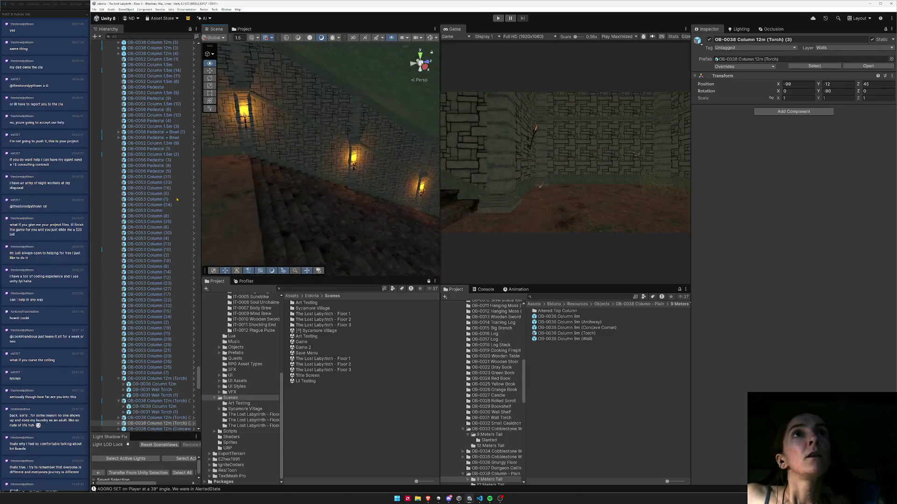
# - Box-select the green ceiling ledge above the walls and delete it
pyautogui.press('f')
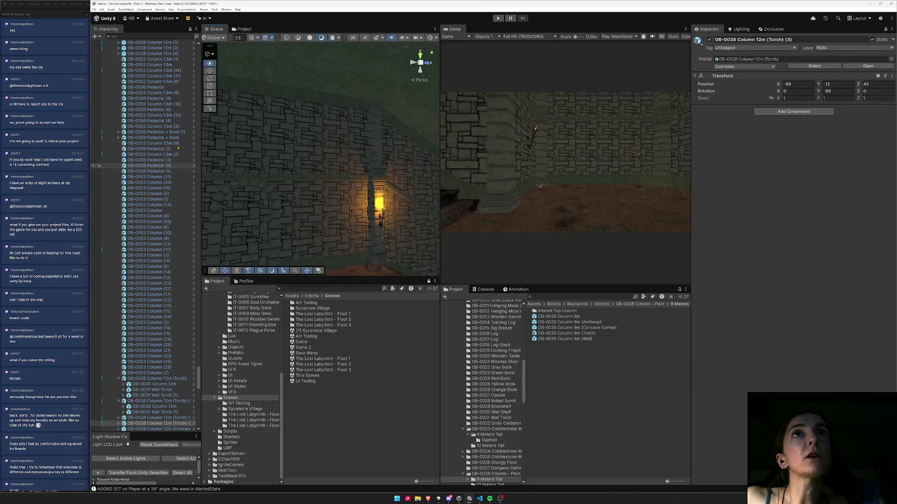
pyautogui.moveTo(263, 151); pyautogui.dragTo(236, 228)
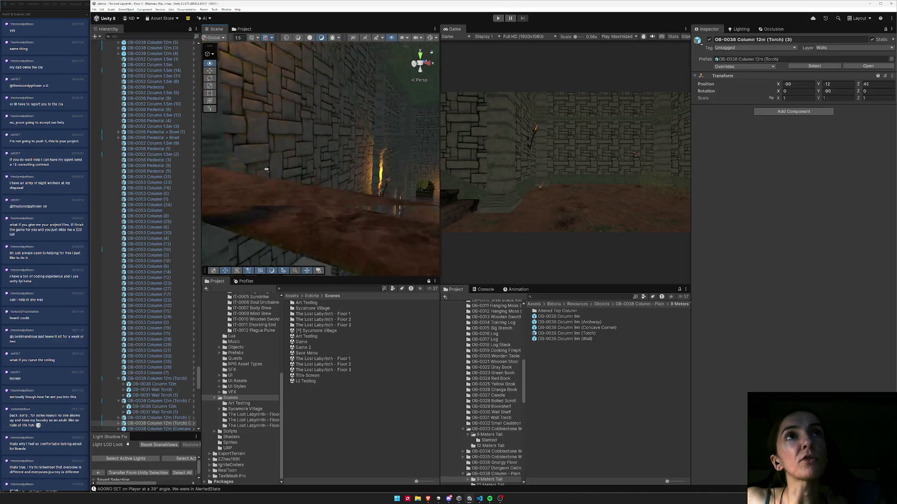
pyautogui.moveTo(345, 90); pyautogui.dragTo(232, 173)
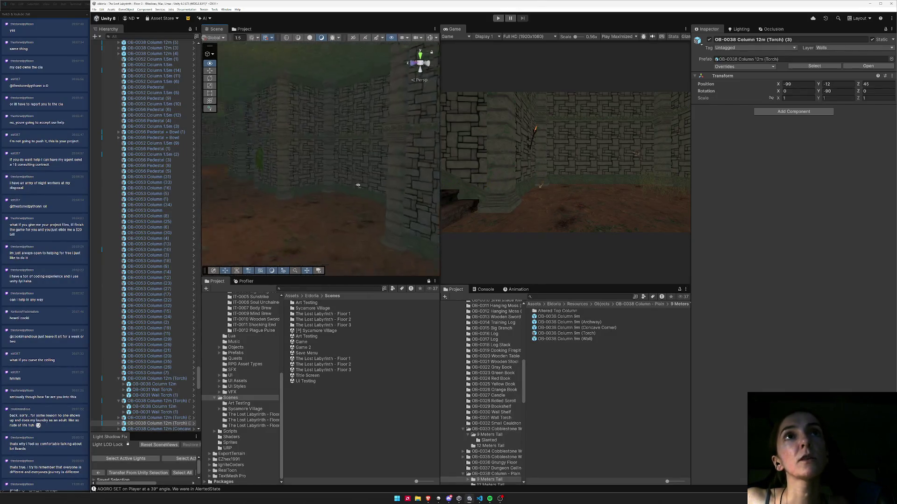
pyautogui.moveTo(294, 179)
pyautogui.mouseDown()
pyautogui.moveTo(159, 152)
pyautogui.moveTo(222, 140)
pyautogui.moveTo(208, 55)
pyautogui.moveTo(470, 201)
pyautogui.mouseUp()
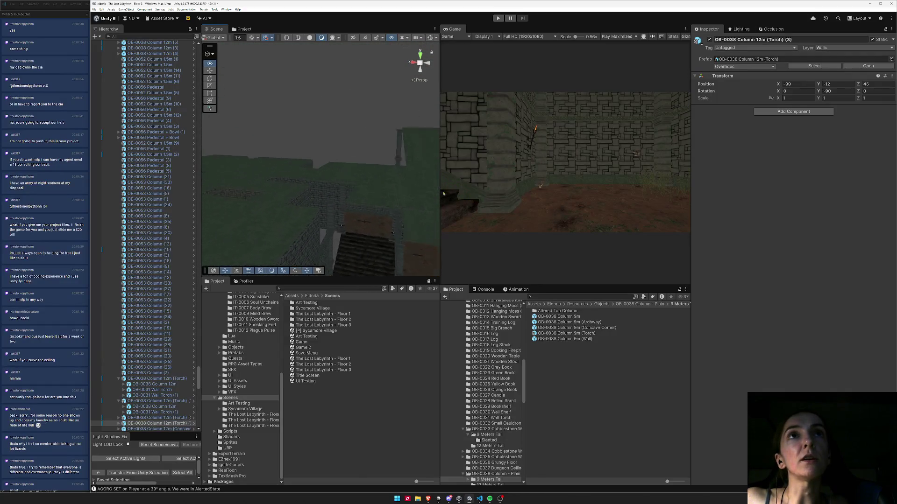
pyautogui.moveTo(538, 204)
pyautogui.mouseDown()
pyautogui.moveTo(518, 280)
pyautogui.moveTo(351, 242)
pyautogui.mouseUp()
pyautogui.moveTo(299, 214); pyautogui.dragTo(365, 161)
pyautogui.moveTo(406, 121)
pyautogui.mouseDown()
pyautogui.moveTo(441, 100)
pyautogui.moveTo(495, 114)
pyautogui.moveTo(446, 141)
pyautogui.mouseUp()
pyautogui.moveTo(289, 182)
pyautogui.mouseDown()
pyautogui.moveTo(415, 85)
pyautogui.moveTo(284, 128)
pyautogui.moveTo(283, 140)
pyautogui.mouseUp()
pyautogui.moveTo(294, 69)
pyautogui.mouseDown()
pyautogui.moveTo(425, 173)
pyautogui.moveTo(413, 166)
pyautogui.moveTo(373, 178)
pyautogui.moveTo(426, 150)
pyautogui.mouseUp()
pyautogui.press('Delete')
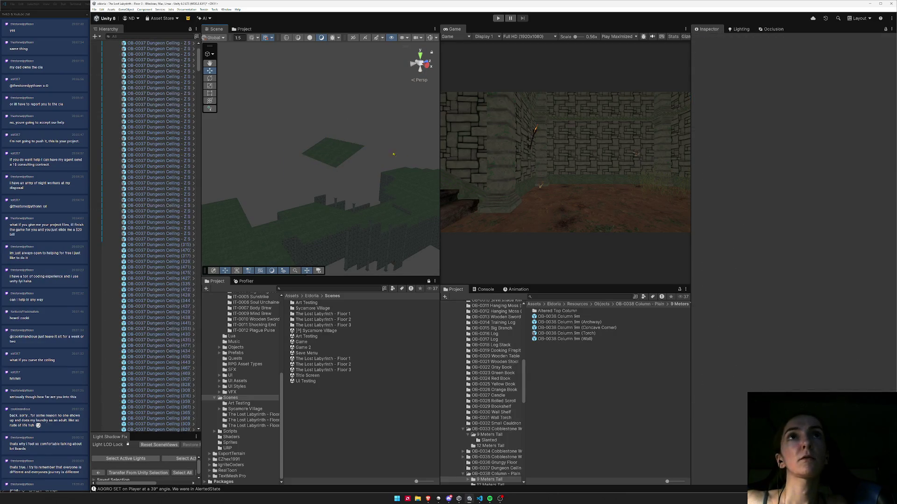
# - Delete the floating green ceiling tile
pyautogui.moveTo(297, 105)
pyautogui.mouseDown()
pyautogui.moveTo(372, 180)
pyautogui.moveTo(340, 178)
pyautogui.moveTo(351, 164)
pyautogui.mouseUp()
pyautogui.press('Delete')
pyautogui.moveTo(434, 173)
pyautogui.mouseDown()
pyautogui.moveTo(215, 217)
pyautogui.moveTo(212, 236)
pyautogui.mouseUp()
# - Multi-select nine adjacent dungeon ceiling tiles over the stairwell
pyautogui.click(326, 191)
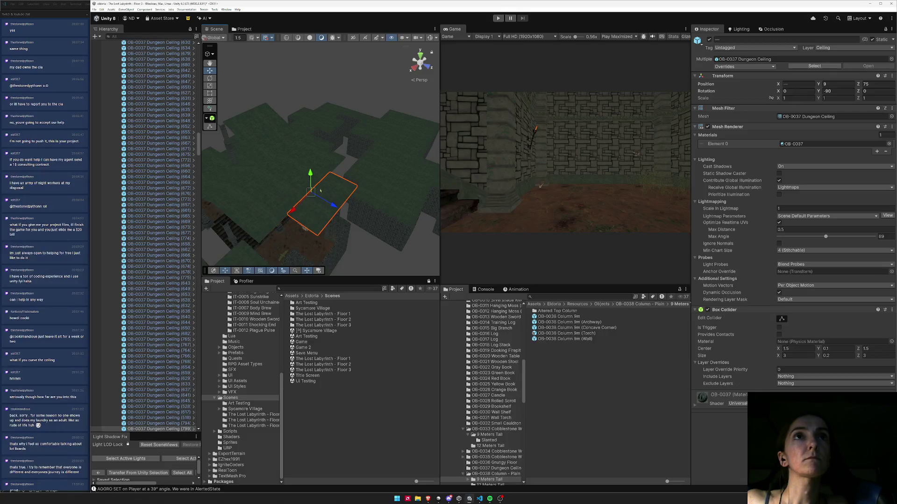
pyautogui.keyDown('shift'); pyautogui.click(268, 218); pyautogui.keyUp('shift')
pyautogui.keyDown('shift'); pyautogui.click(234, 205); pyautogui.keyUp('shift')
pyautogui.keyDown('shift'); pyautogui.click(259, 180); pyautogui.keyUp('shift')
pyautogui.keyDown('shift'); pyautogui.click(283, 191); pyautogui.keyUp('shift')
pyautogui.keyDown('shift'); pyautogui.click(299, 168); pyautogui.keyUp('shift')
pyautogui.keyDown('shift'); pyautogui.click(306, 174); pyautogui.keyUp('shift')
pyautogui.keyDown('shift'); pyautogui.click(301, 154); pyautogui.keyUp('shift')
pyautogui.keyDown('shift'); pyautogui.click(327, 154); pyautogui.keyUp('shift')
pyautogui.moveTo(327, 154)
pyautogui.mouseDown()
pyautogui.moveTo(352, 148)
pyautogui.moveTo(232, 172)
pyautogui.moveTo(355, 99)
pyautogui.moveTo(348, 144)
pyautogui.moveTo(345, 127)
pyautogui.moveTo(369, 98)
pyautogui.mouseUp()
# - Select four Z Slanted ceiling tiles and lower them along Y
pyautogui.click(369, 110)
pyautogui.keyDown('ctrl'); pyautogui.click(372, 92); pyautogui.keyUp('ctrl')
pyautogui.keyDown('ctrl'); pyautogui.click(411, 91); pyautogui.keyUp('ctrl')
pyautogui.keyDown('ctrl'); pyautogui.click(412, 131); pyautogui.keyUp('ctrl')
pyautogui.moveTo(411, 131)
pyautogui.mouseDown()
pyautogui.moveTo(413, 142)
pyautogui.moveTo(284, 172)
pyautogui.moveTo(291, 171)
pyautogui.mouseUp()
pyautogui.moveTo(321, 133)
pyautogui.mouseDown()
pyautogui.moveTo(322, 188)
pyautogui.moveTo(300, 196)
pyautogui.moveTo(314, 148)
pyautogui.moveTo(300, 134)
pyautogui.moveTo(301, 176)
pyautogui.moveTo(287, 187)
pyautogui.mouseUp()
# - Select three more ceiling tiles and inspect them from the floor
pyautogui.click(268, 160)
pyautogui.keyDown('shift'); pyautogui.click(341, 154); pyautogui.keyUp('shift')
pyautogui.keyDown('shift'); pyautogui.click(336, 190); pyautogui.keyUp('shift')
pyautogui.moveTo(336, 190)
pyautogui.mouseDown()
pyautogui.moveTo(414, 176)
pyautogui.moveTo(369, 184)
pyautogui.moveTo(380, 157)
pyautogui.moveTo(369, 189)
pyautogui.mouseUp()
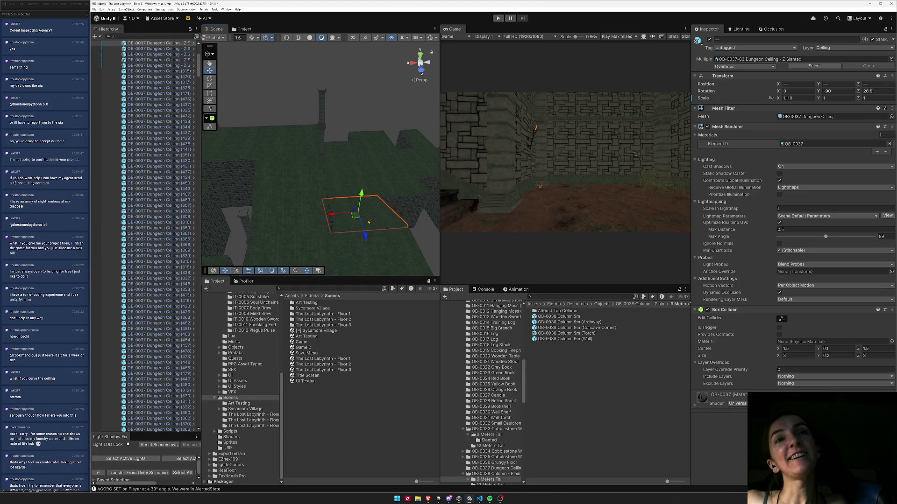
pyautogui.moveTo(349, 181)
pyautogui.mouseDown()
pyautogui.moveTo(259, 105)
pyautogui.moveTo(369, 122)
pyautogui.moveTo(387, 111)
pyautogui.moveTo(255, 103)
pyautogui.moveTo(219, 155)
pyautogui.moveTo(231, 111)
pyautogui.mouseUp()
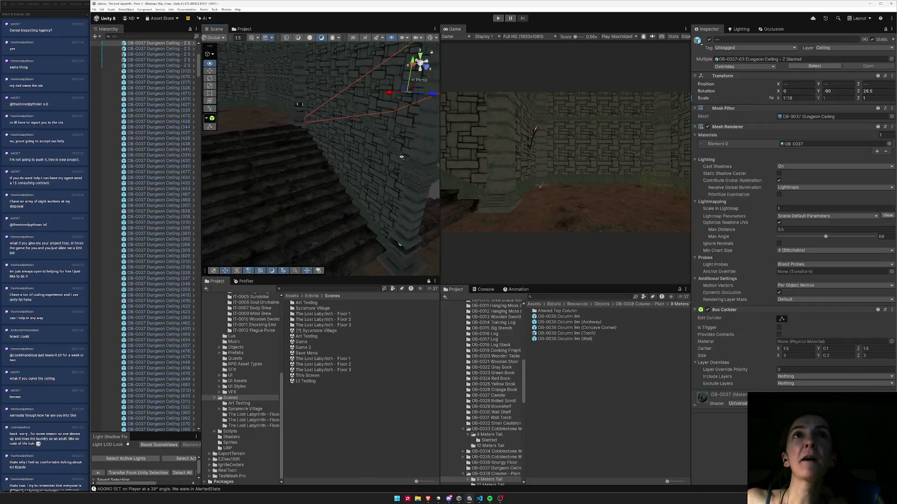
pyautogui.moveTo(346, 148); pyautogui.dragTo(399, 154)
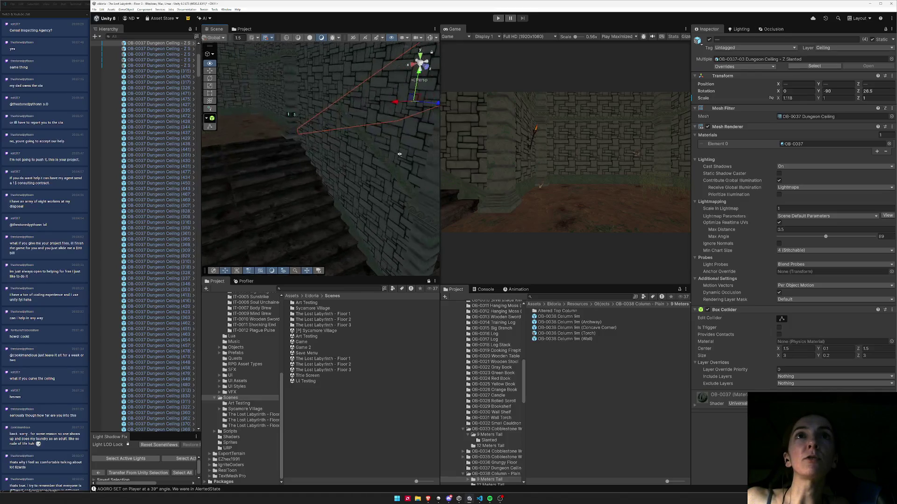
# - Duplicate Wall 6m (178), shift the copy to Z 3, and duplicate it again
pyautogui.click(375, 206)
pyautogui.moveTo(375, 206)
pyautogui.mouseDown()
pyautogui.moveTo(325, 169)
pyautogui.moveTo(288, 196)
pyautogui.mouseUp()
pyautogui.click(272, 207)
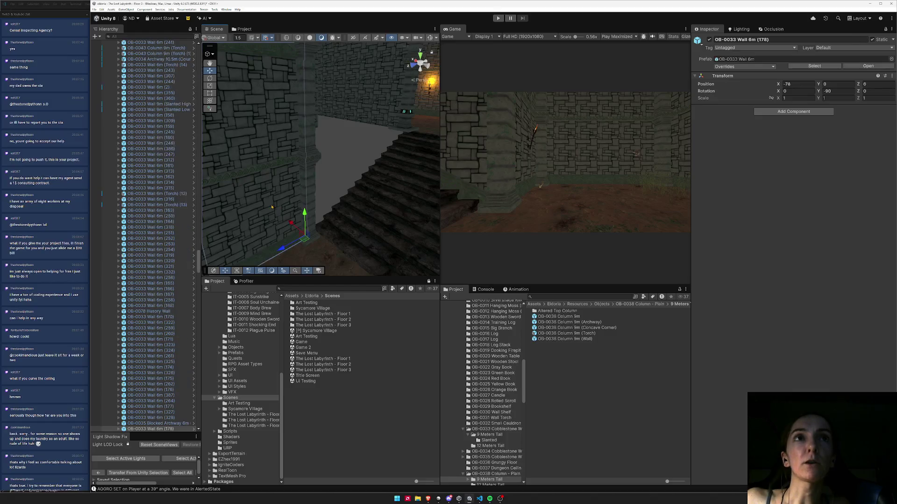
pyautogui.hotkey('ctrl', 'd')
pyautogui.moveTo(286, 247); pyautogui.dragTo(382, 193)
pyautogui.hotkey('ctrl', 'd')
pyautogui.moveTo(403, 164); pyautogui.dragTo(607, 86)
# - Swap the wall copy's prefab to Wall 9m (Slanted High -Z)
pyautogui.click(891, 59)
pyautogui.write('slante')
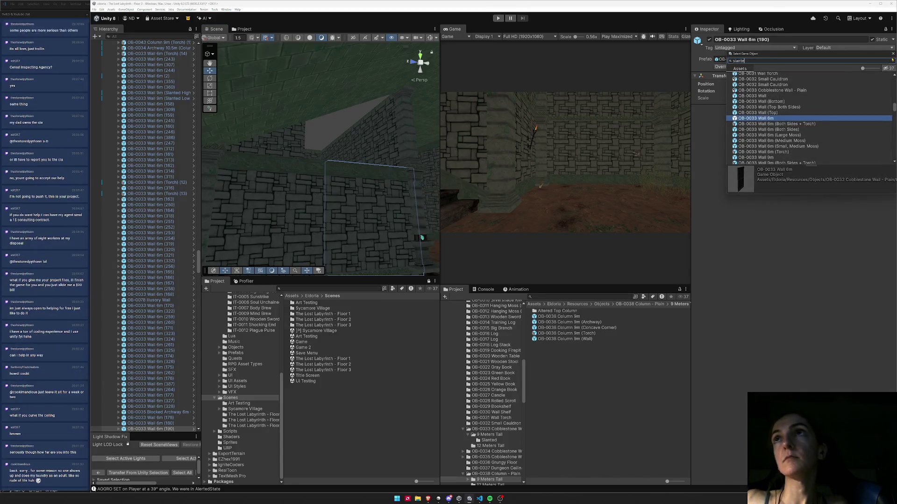
pyautogui.write('d')
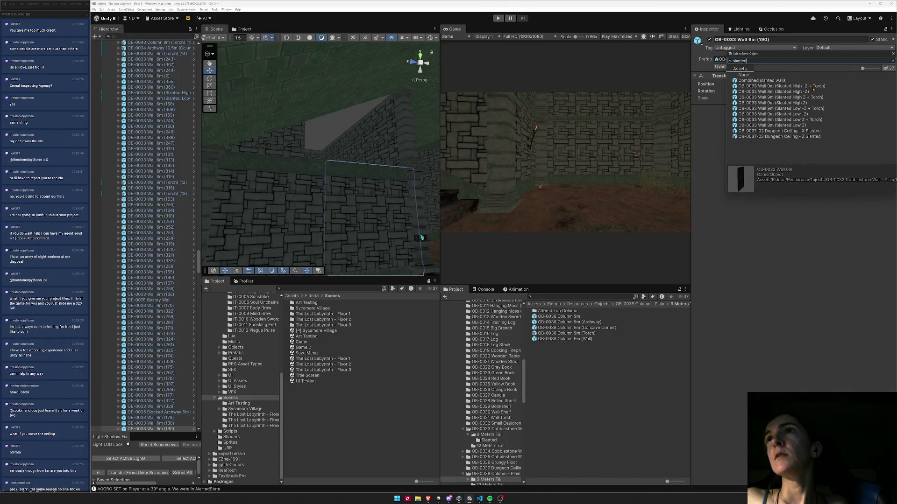
pyautogui.click(806, 92)
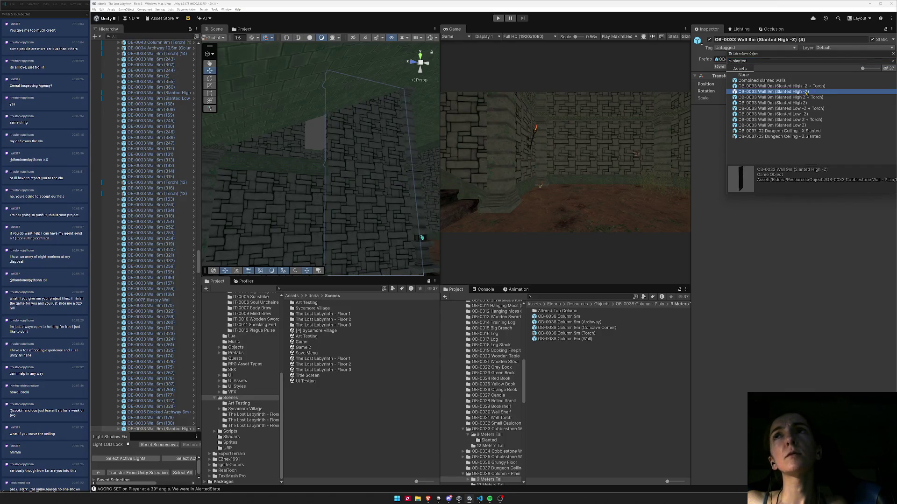
pyautogui.click(808, 103)
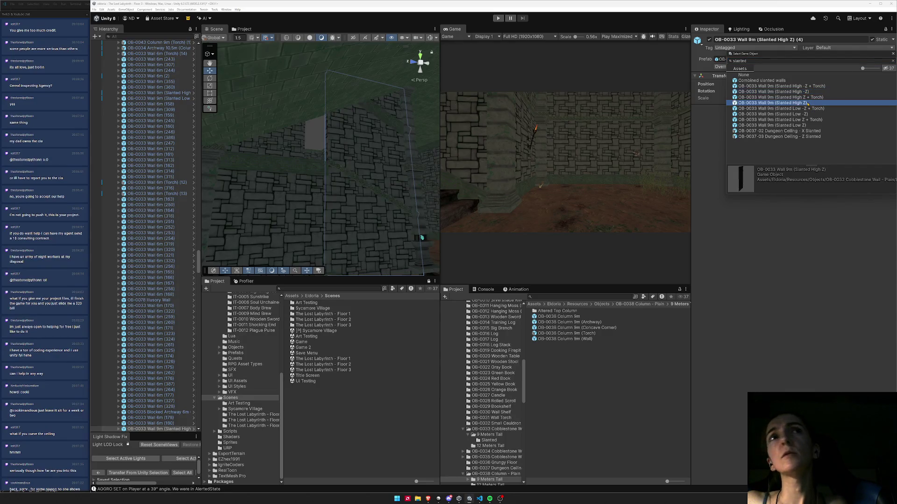
pyautogui.click(808, 93)
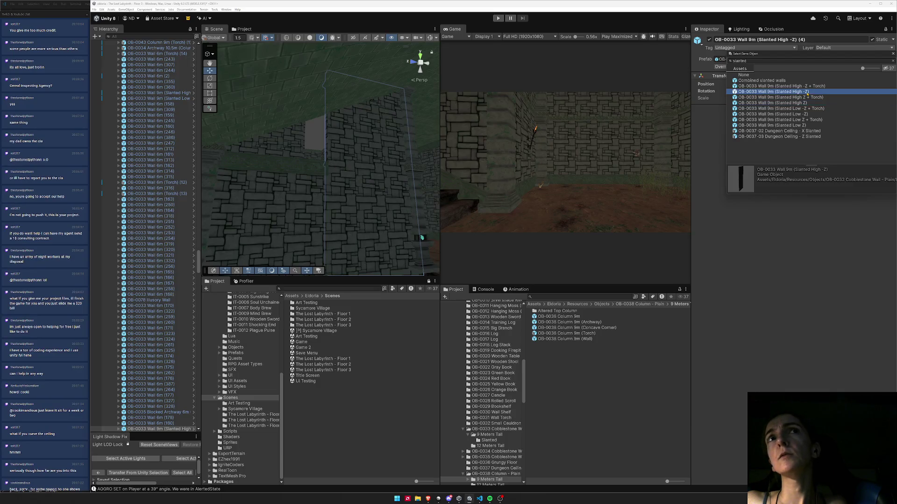
pyautogui.moveTo(440, 203)
pyautogui.mouseDown()
pyautogui.moveTo(352, 184)
pyautogui.moveTo(414, 172)
pyautogui.mouseUp()
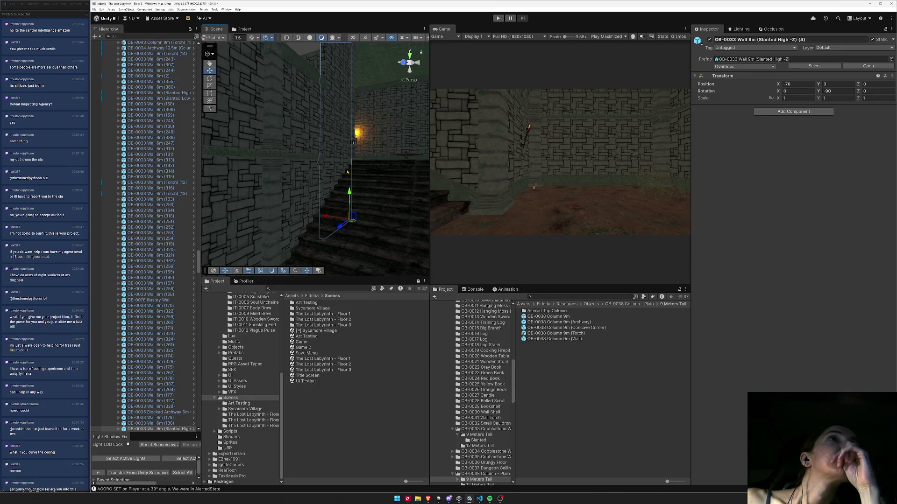
pyautogui.moveTo(365, 152); pyautogui.dragTo(359, 156)
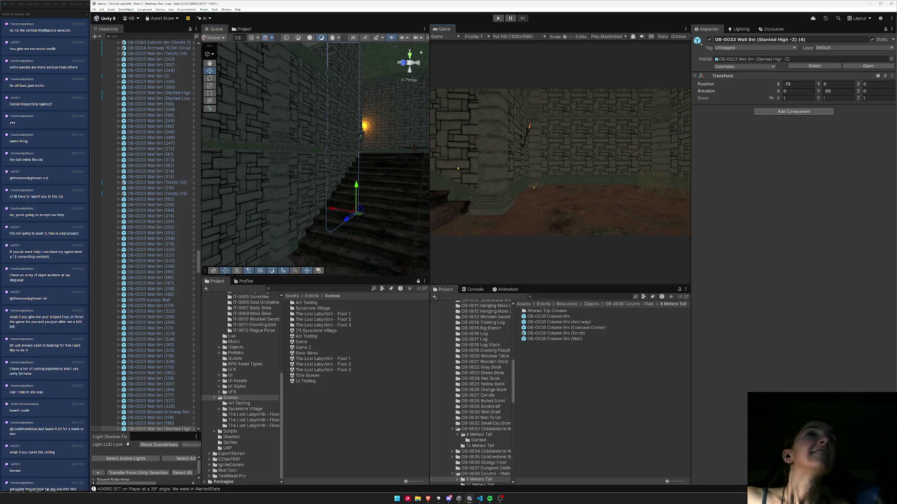
pyautogui.moveTo(415, 165)
pyautogui.mouseDown()
pyautogui.moveTo(345, 149)
pyautogui.moveTo(322, 209)
pyautogui.mouseUp()
pyautogui.click(323, 209)
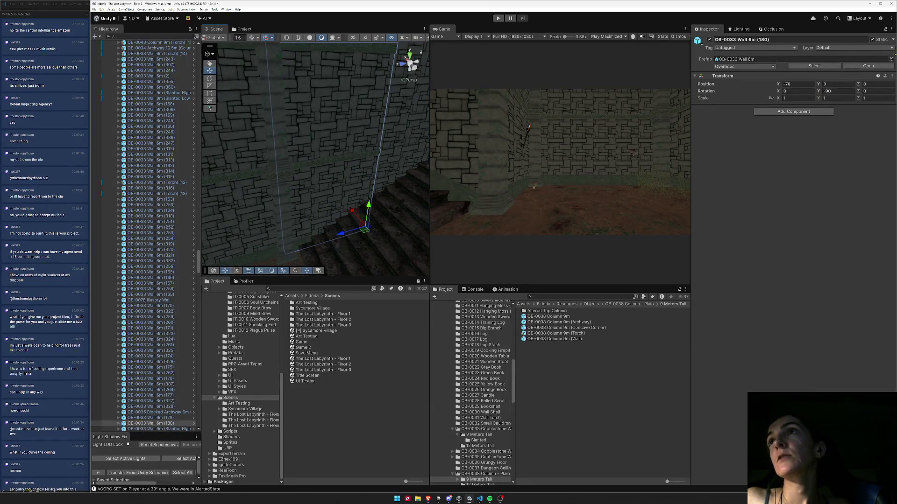
# - Swap Wall 6m (180) for the Wall 9m (Slanted Low -Z) prefab
pyautogui.click(891, 60)
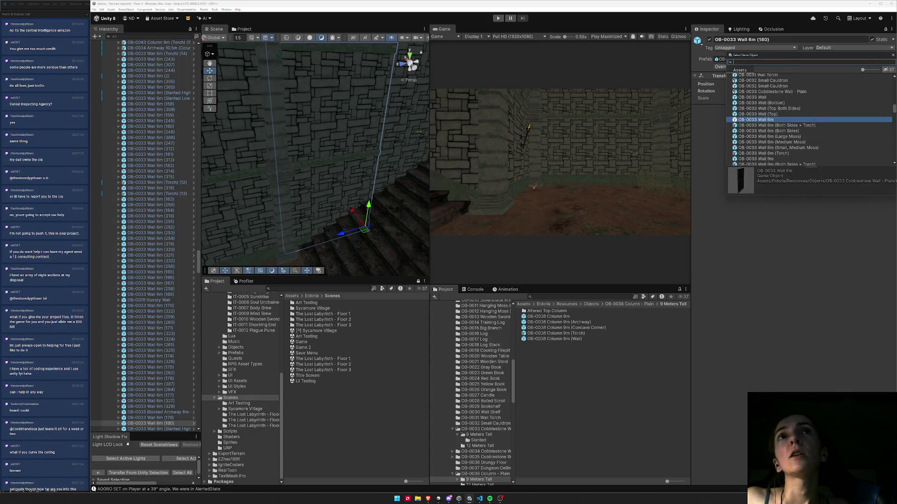
pyautogui.click(351, 177)
pyautogui.click(346, 185)
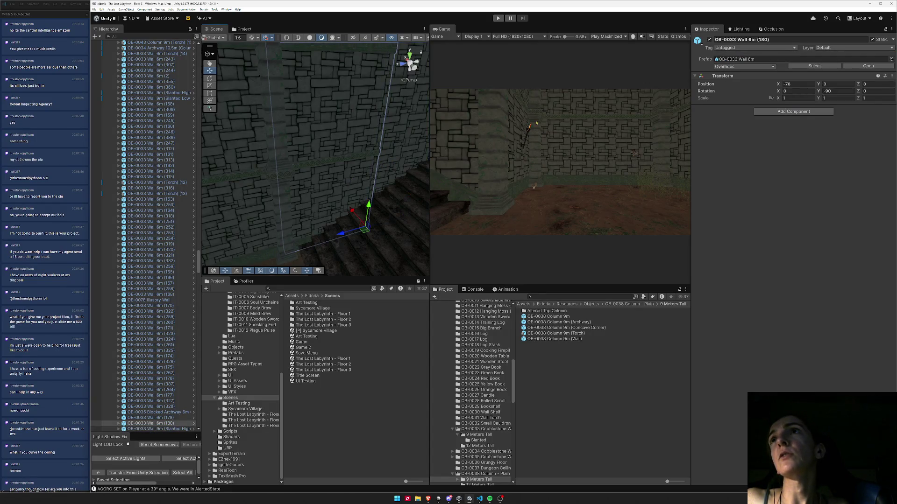
pyautogui.click(892, 60)
pyautogui.write('slant')
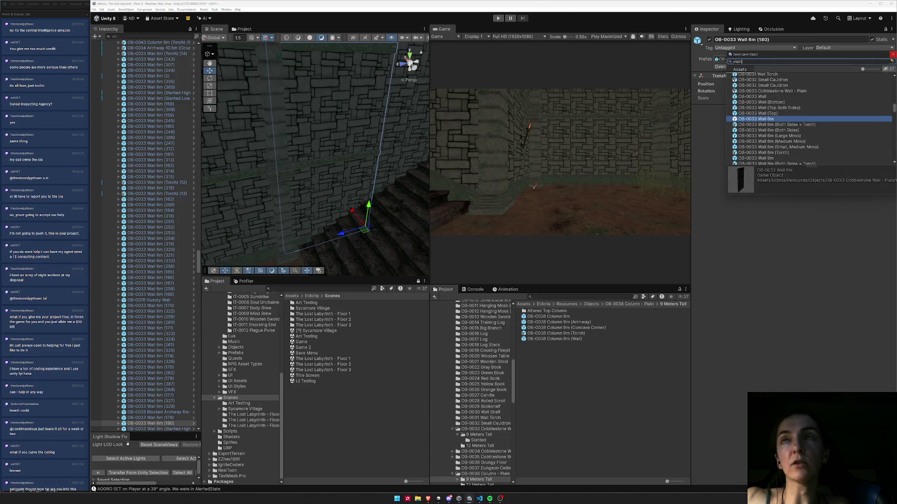
pyautogui.write('ed')
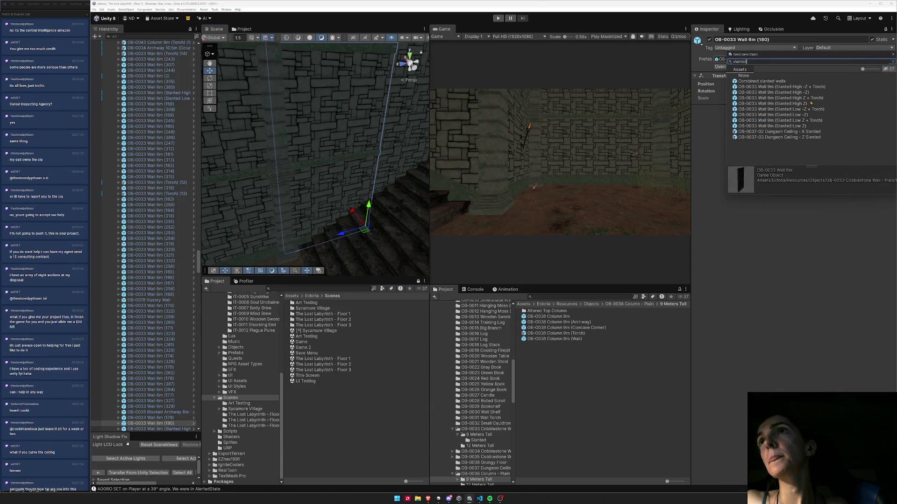
pyautogui.click(805, 115)
# - Set the Slanted Low -Z wall's Y rotation to 90
pyautogui.moveTo(338, 144)
pyautogui.mouseDown()
pyautogui.moveTo(270, 113)
pyautogui.moveTo(304, 99)
pyautogui.mouseUp()
pyautogui.moveTo(233, 168); pyautogui.dragTo(274, 176)
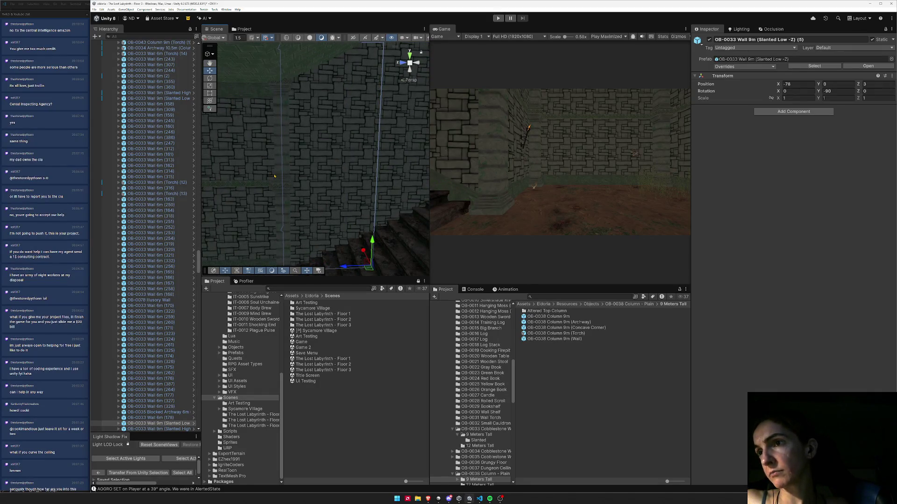
pyautogui.moveTo(354, 151); pyautogui.dragTo(364, 117)
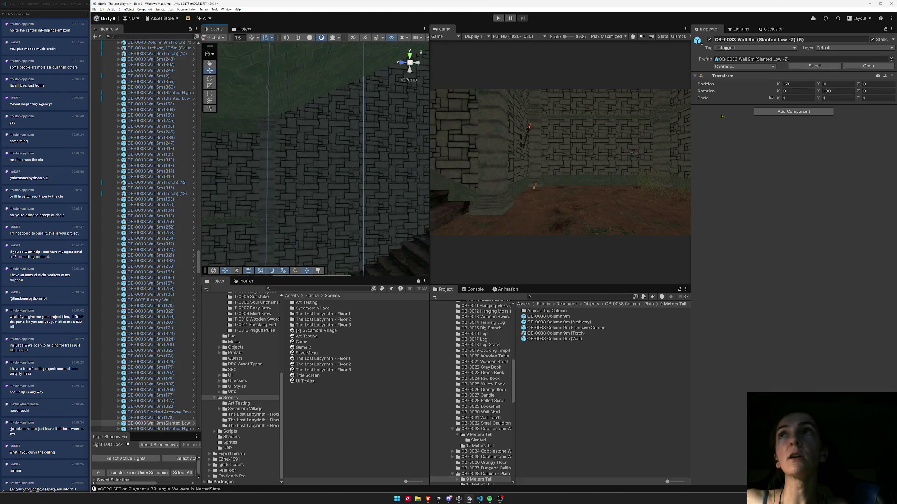
pyautogui.click(844, 91)
pyautogui.write('90')
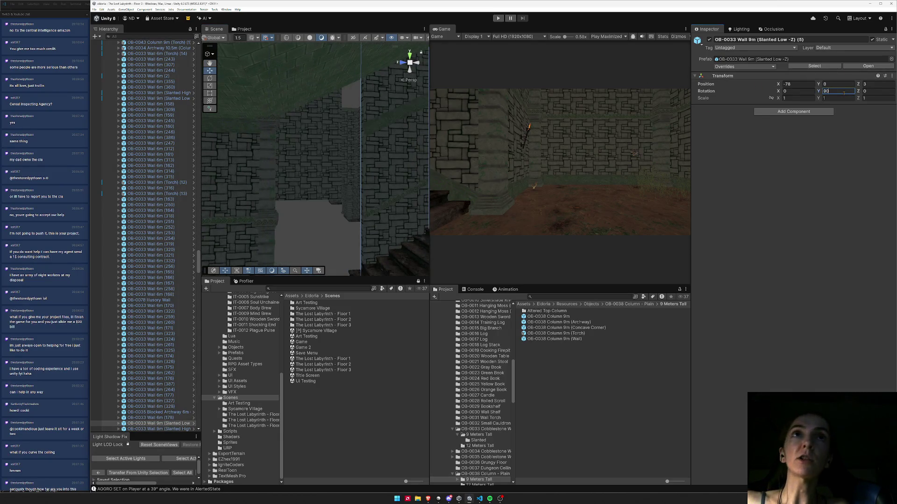
# - Select the Wall 9m (Slanted High -Z) (4) piece beside the stairs
pyautogui.moveTo(327, 164)
pyautogui.mouseDown()
pyautogui.moveTo(420, 165)
pyautogui.moveTo(294, 244)
pyautogui.moveTo(214, 256)
pyautogui.mouseUp()
pyautogui.moveTo(300, 214); pyautogui.dragTo(275, 189)
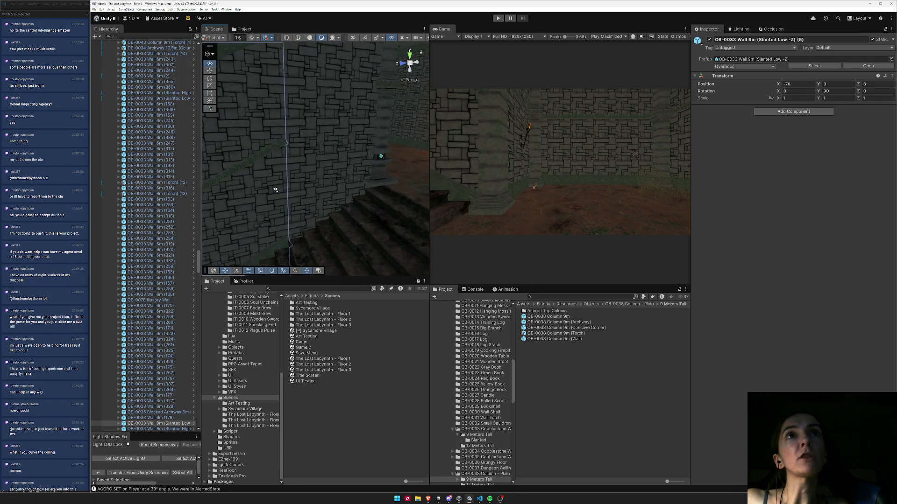
pyautogui.click(305, 189)
pyautogui.hotkey('alt', 'Tab')
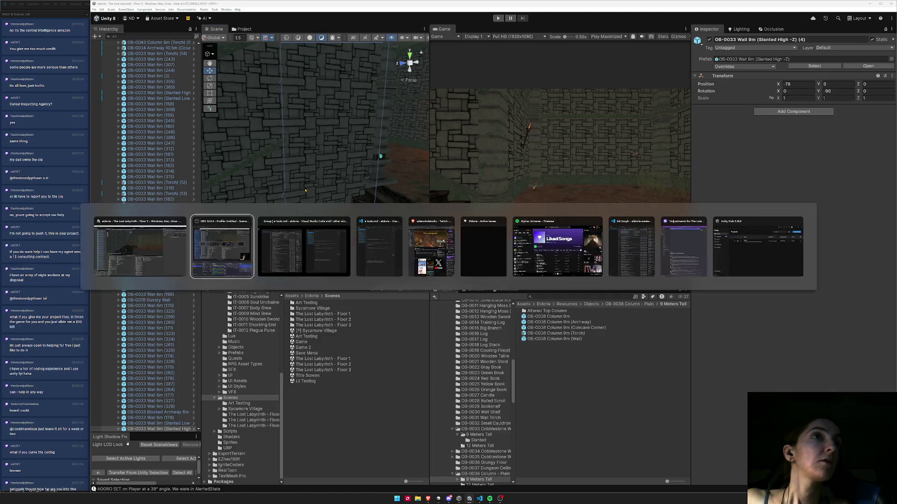
# - Set the slanted wall's Y rotation to 90 and push it 3 units along Z
pyautogui.hotkey('alt', 'shift', 'Tab')
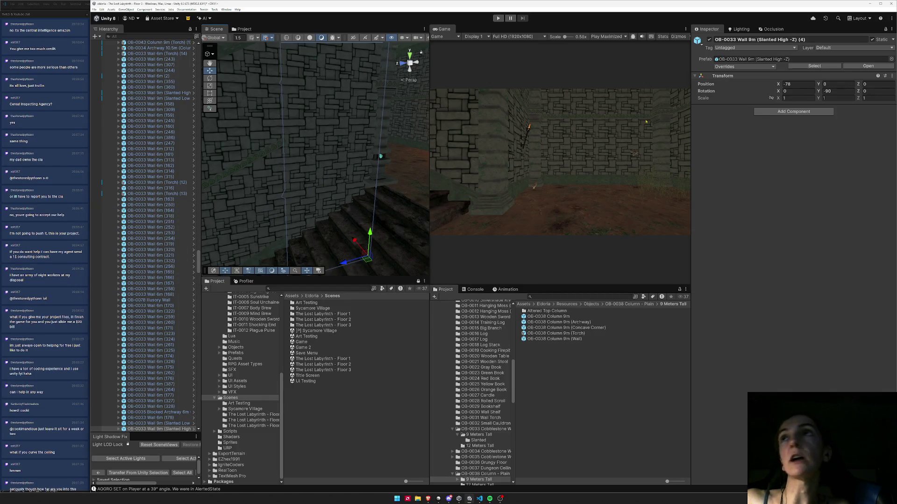
pyautogui.click(842, 92)
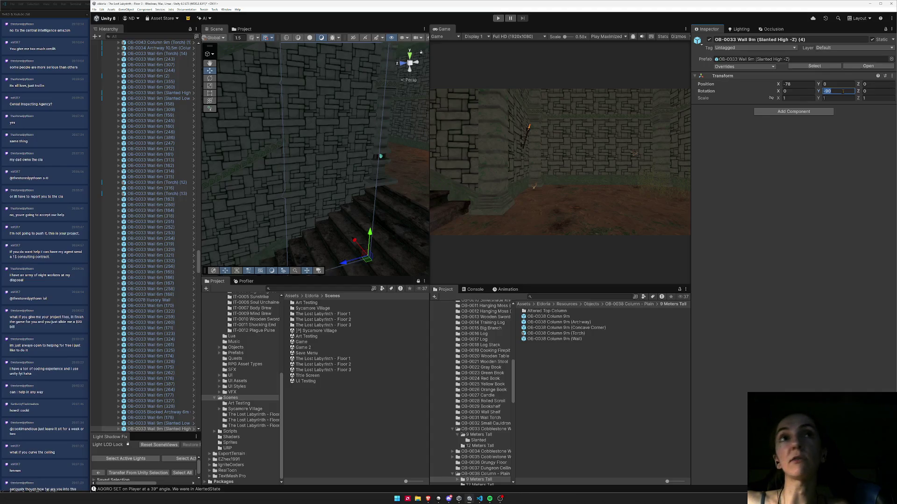
pyautogui.write('90')
pyautogui.moveTo(347, 89)
pyautogui.mouseDown()
pyautogui.moveTo(367, 163)
pyautogui.moveTo(384, 178)
pyautogui.mouseUp()
pyautogui.moveTo(339, 209)
pyautogui.mouseDown()
pyautogui.moveTo(301, 233)
pyautogui.moveTo(286, 93)
pyautogui.moveTo(181, 97)
pyautogui.moveTo(514, 118)
pyautogui.mouseUp()
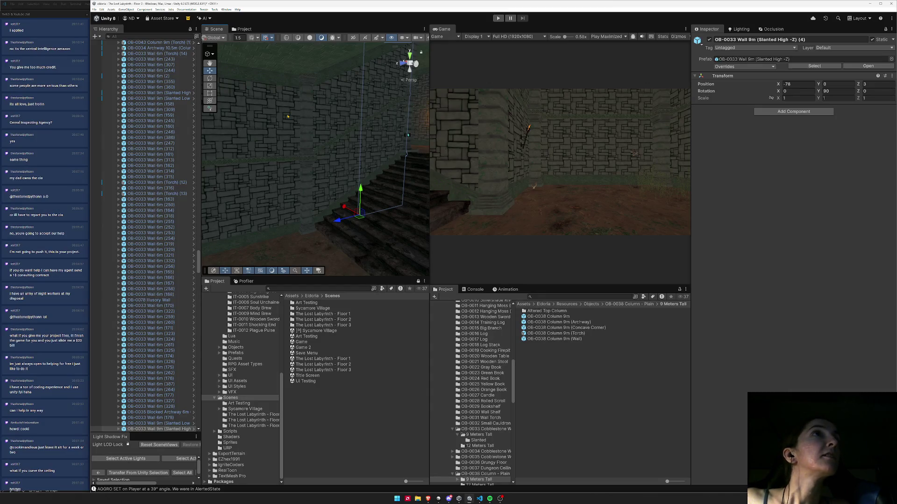
# - Duplicate the wall molding strip and move the copy across and higher
pyautogui.moveTo(325, 141); pyautogui.dragTo(346, 110)
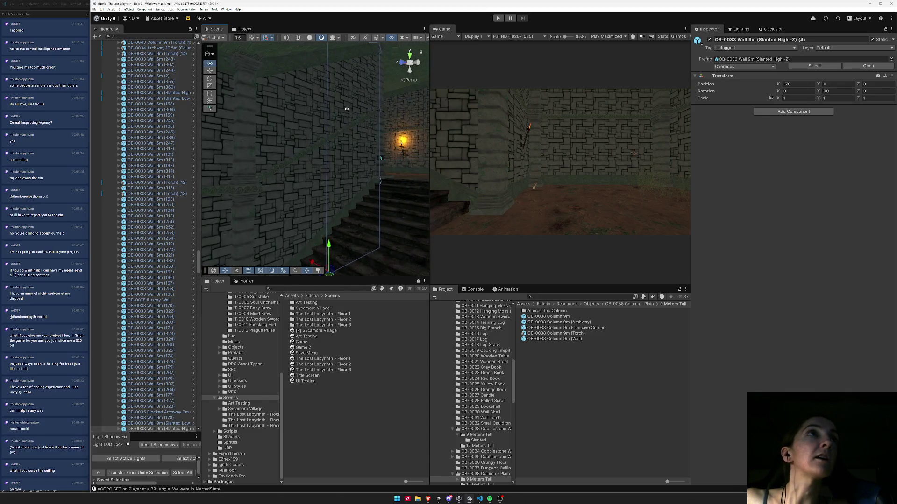
pyautogui.moveTo(300, 142)
pyautogui.mouseDown()
pyautogui.moveTo(329, 180)
pyautogui.moveTo(280, 126)
pyautogui.moveTo(280, 190)
pyautogui.moveTo(213, 163)
pyautogui.mouseUp()
pyautogui.click(362, 172)
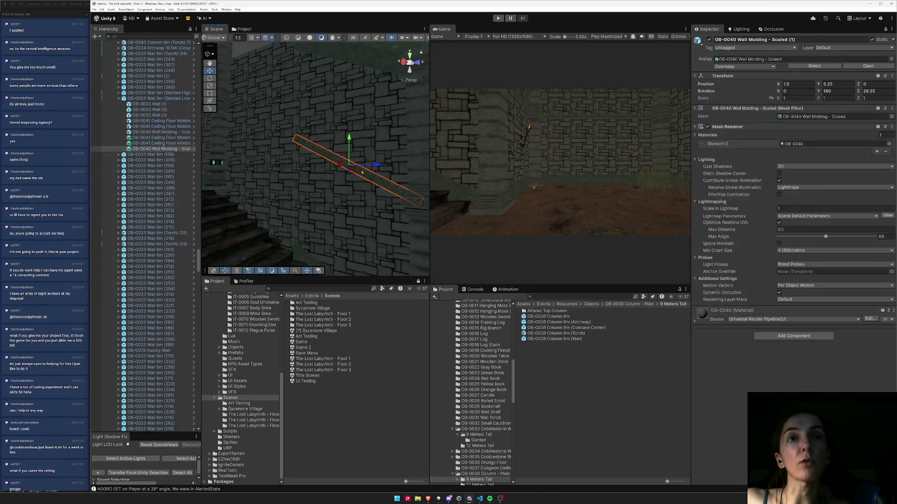
pyautogui.hotkey('ctrl', 'd')
pyautogui.moveTo(375, 164)
pyautogui.mouseDown()
pyautogui.moveTo(282, 163)
pyautogui.moveTo(264, 110)
pyautogui.mouseUp()
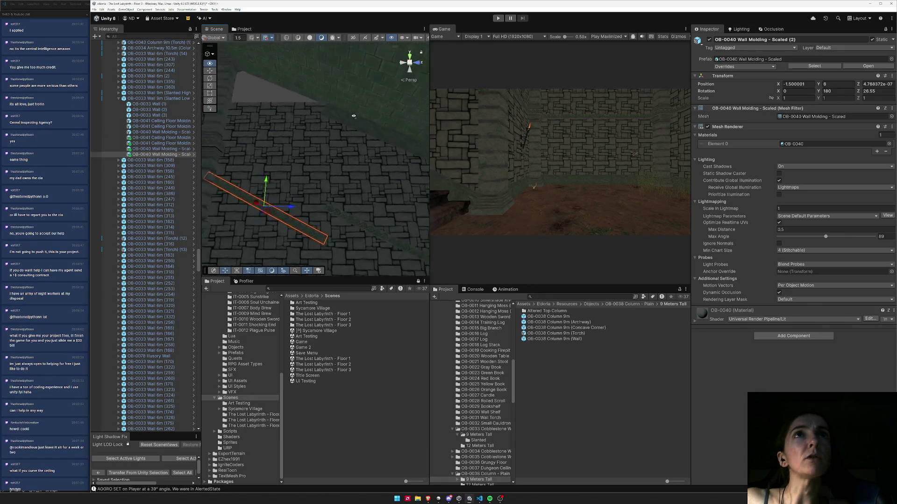
# - Duplicate the Wall (3) panel and raise the copy to height 12
pyautogui.click(317, 141)
pyautogui.hotkey('ctrl', 'd')
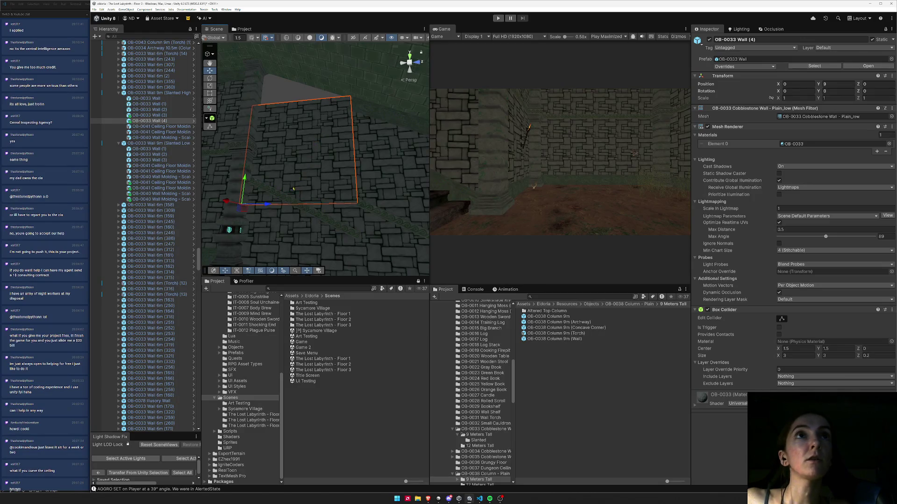
pyautogui.moveTo(243, 178); pyautogui.dragTo(258, 105)
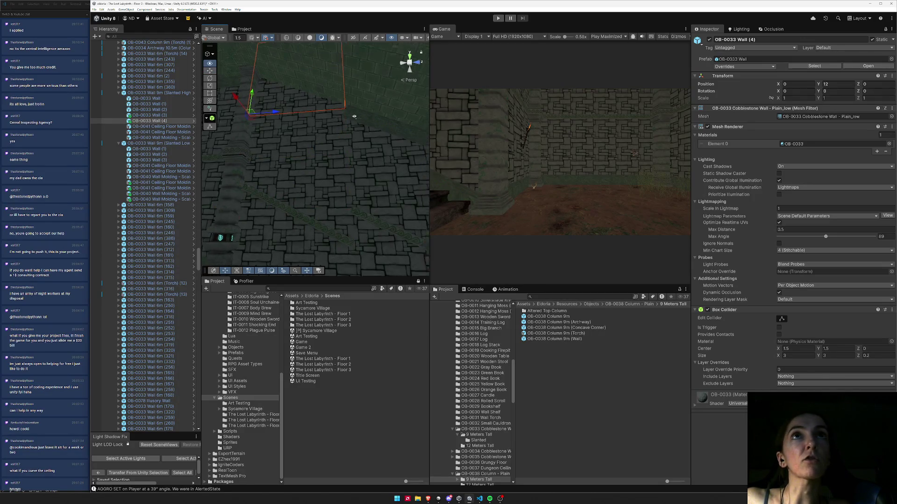
# - Duplicate Ceiling Floor Molding (3), move it to X -1.5, and raise it one unit
pyautogui.click(364, 139)
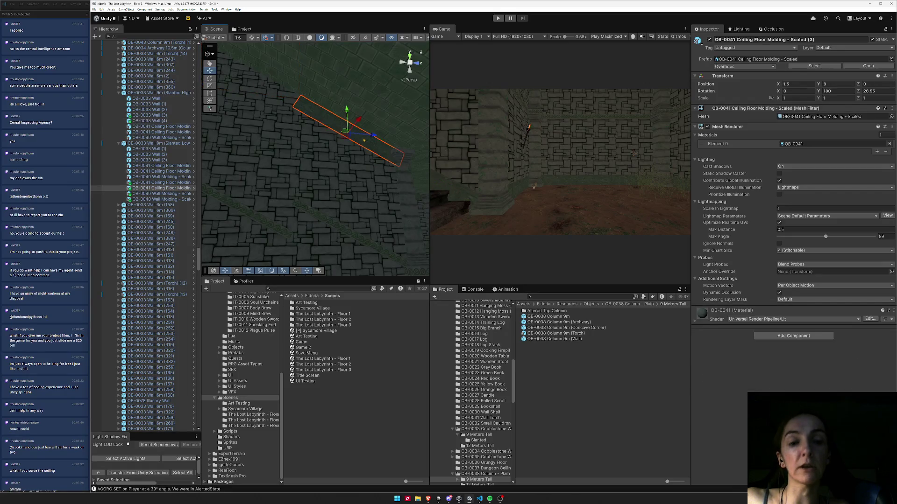
pyautogui.hotkey('ctrl', 'd')
pyautogui.moveTo(374, 136); pyautogui.dragTo(263, 127)
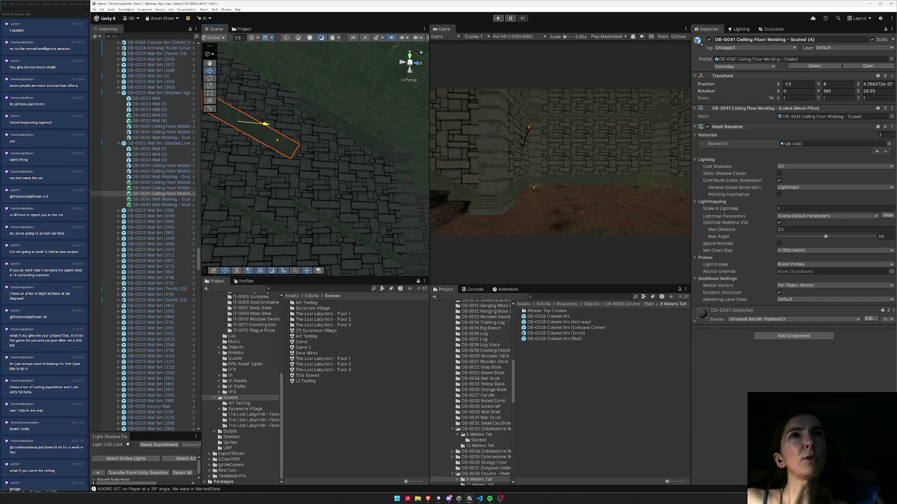
pyautogui.moveTo(239, 100); pyautogui.dragTo(240, 65)
pyautogui.scroll(5, 320, 227)
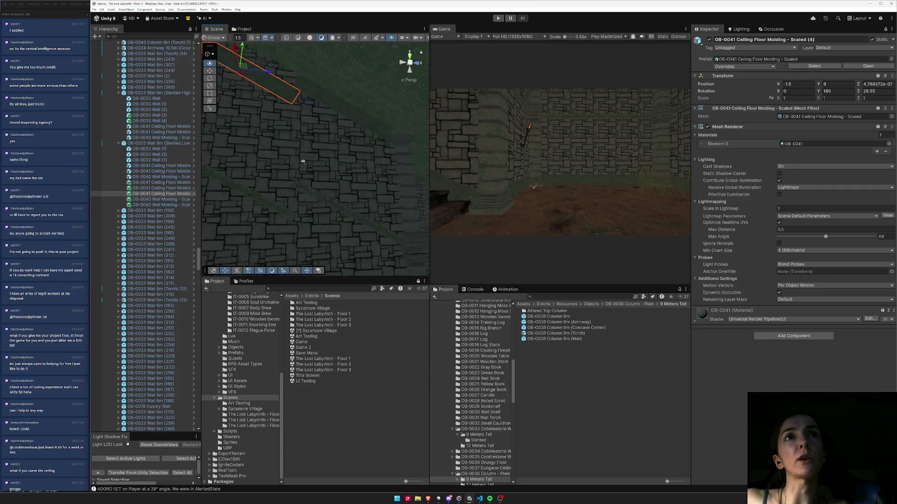
# - Duplicate the molding beside the stairs, placing it at X -1.5 and height 4.5
pyautogui.click(320, 227)
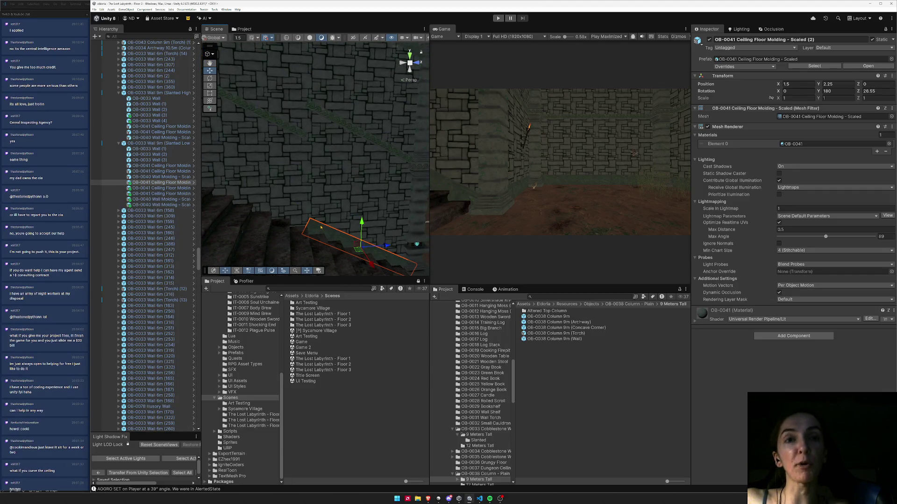
pyautogui.hotkey('ctrl', 'd')
pyautogui.moveTo(371, 263); pyautogui.dragTo(255, 273)
pyautogui.moveTo(245, 234); pyautogui.dragTo(243, 147)
pyautogui.moveTo(315, 141); pyautogui.dragTo(329, 215)
pyautogui.scroll(5, 329, 215)
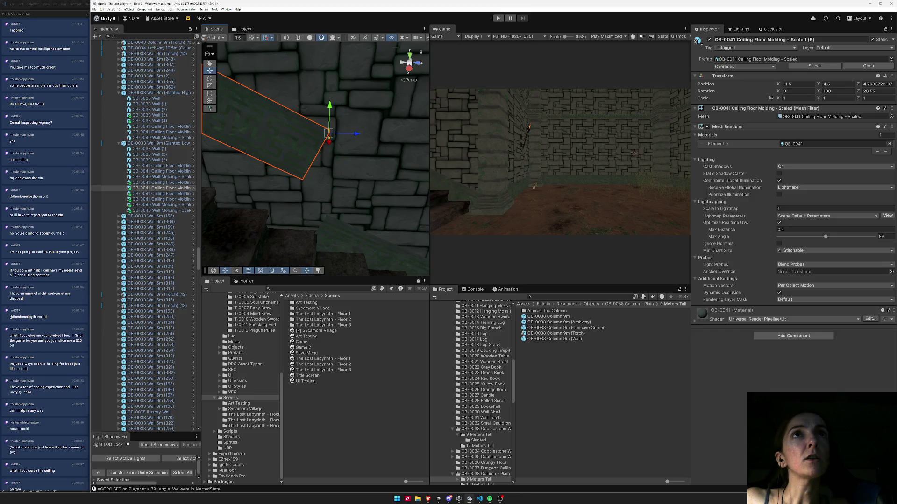
pyautogui.moveTo(307, 158)
pyautogui.mouseDown()
pyautogui.moveTo(400, 155)
pyautogui.moveTo(380, 187)
pyautogui.mouseUp()
pyautogui.rightClick(222, 30)
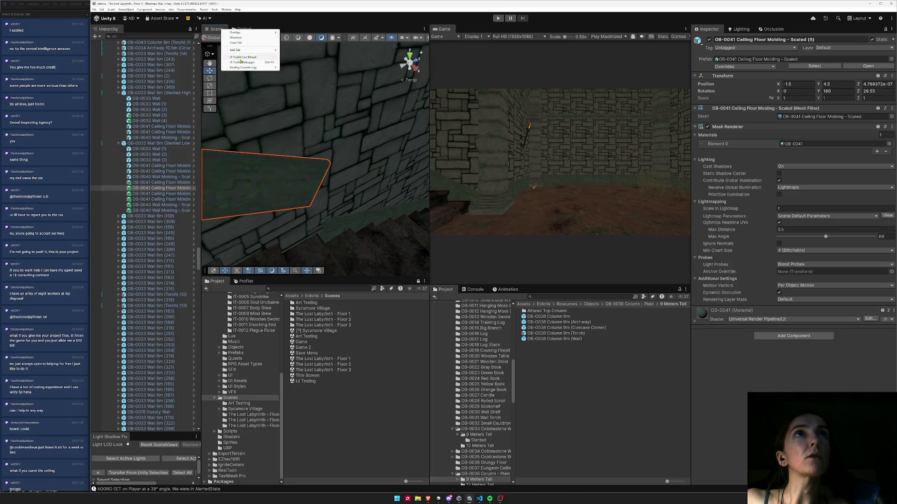
# - Maximize the Scene view and frame the diagonal molding along the wall
pyautogui.click(247, 38)
pyautogui.moveTo(390, 193)
pyautogui.mouseDown()
pyautogui.moveTo(420, 206)
pyautogui.moveTo(460, 243)
pyautogui.moveTo(470, 214)
pyautogui.moveTo(457, 232)
pyautogui.moveTo(465, 246)
pyautogui.moveTo(465, 341)
pyautogui.moveTo(428, 152)
pyautogui.moveTo(444, 175)
pyautogui.moveTo(445, 240)
pyautogui.moveTo(488, 262)
pyautogui.mouseUp()
pyautogui.moveTo(496, 437)
pyautogui.mouseDown()
pyautogui.moveTo(493, 252)
pyautogui.moveTo(504, 234)
pyautogui.mouseUp()
# - Vertex-snap the slanted molding by its corner into place against the ceiling
pyautogui.press('v')
pyautogui.moveTo(513, 270)
pyautogui.mouseDown()
pyautogui.moveTo(502, 212)
pyautogui.moveTo(519, 263)
pyautogui.mouseUp()
pyautogui.click(525, 270)
pyautogui.press('v')
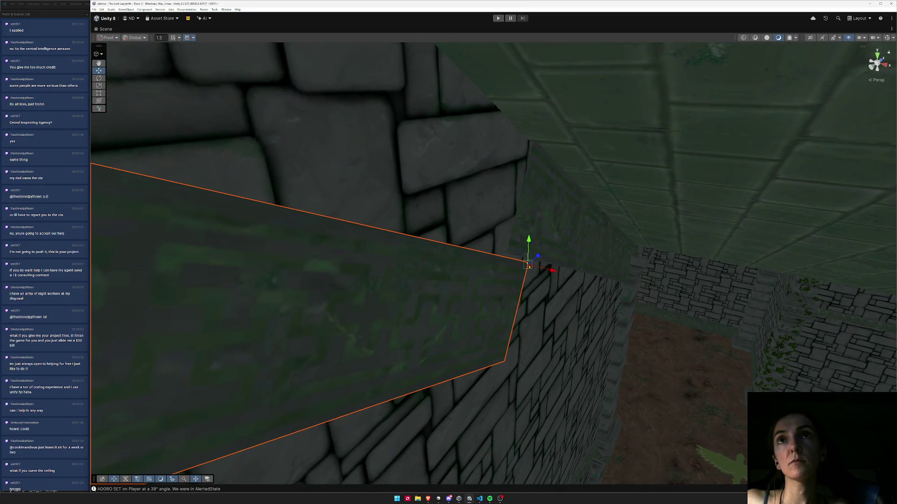
pyautogui.moveTo(504, 362)
pyautogui.mouseDown()
pyautogui.moveTo(491, 244)
pyautogui.moveTo(505, 246)
pyautogui.moveTo(481, 314)
pyautogui.moveTo(541, 244)
pyautogui.moveTo(527, 249)
pyautogui.moveTo(530, 241)
pyautogui.mouseUp()
pyautogui.moveTo(523, 272)
pyautogui.mouseDown()
pyautogui.moveTo(501, 262)
pyautogui.moveTo(506, 293)
pyautogui.moveTo(512, 189)
pyautogui.moveTo(508, 276)
pyautogui.mouseUp()
# - Hide the large green ceiling object
pyautogui.click(542, 170)
pyautogui.click(509, 85)
pyautogui.press('h')
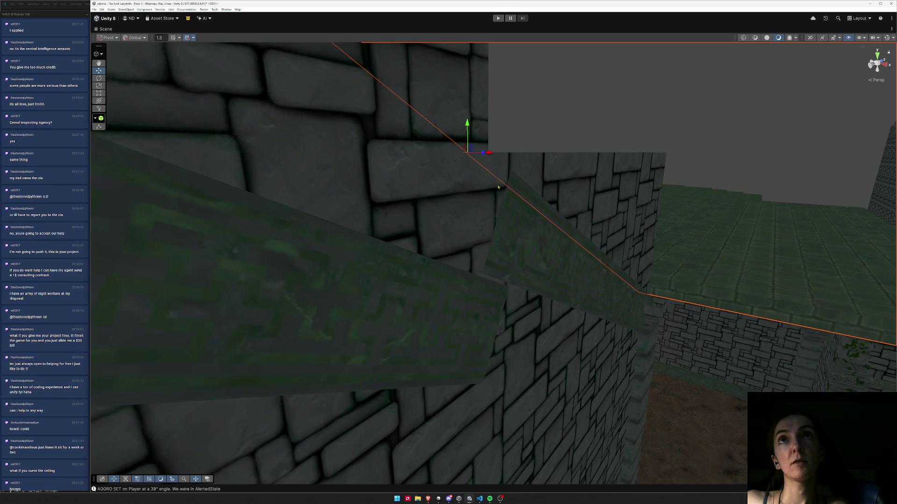
pyautogui.click(483, 304)
pyautogui.moveTo(483, 304)
pyautogui.mouseDown()
pyautogui.moveTo(517, 284)
pyautogui.moveTo(523, 319)
pyautogui.moveTo(498, 332)
pyautogui.mouseUp()
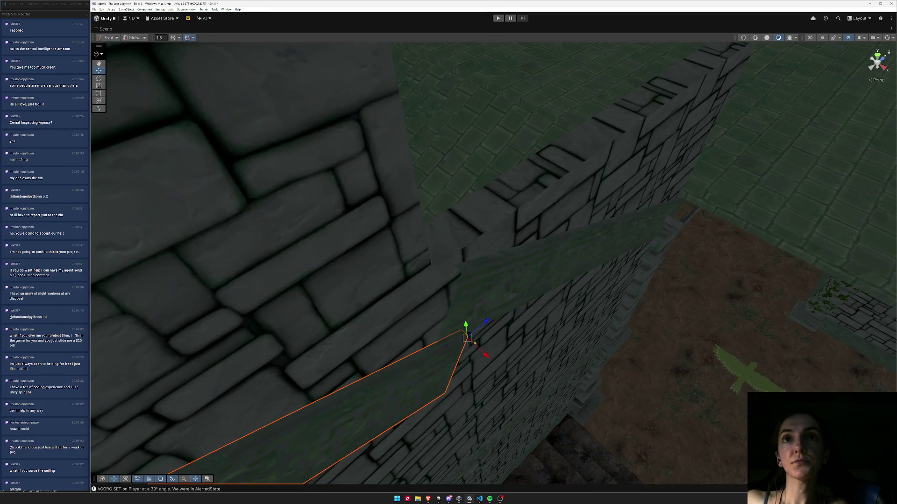
pyautogui.click(468, 337)
# - Slide the stone wall along X against the torch pillar and frame it
pyautogui.moveTo(466, 275)
pyautogui.mouseDown()
pyautogui.moveTo(524, 266)
pyautogui.moveTo(482, 274)
pyautogui.moveTo(335, 246)
pyautogui.moveTo(344, 342)
pyautogui.moveTo(300, 220)
pyautogui.moveTo(444, 312)
pyautogui.moveTo(140, 250)
pyautogui.moveTo(137, 204)
pyautogui.mouseUp()
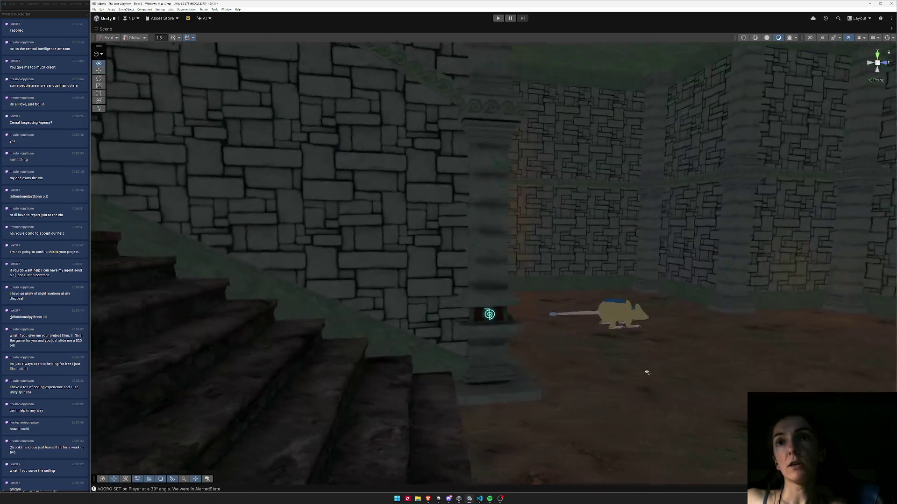
pyautogui.moveTo(646, 373)
pyautogui.mouseDown()
pyautogui.moveTo(467, 374)
pyautogui.moveTo(491, 343)
pyautogui.moveTo(419, 402)
pyautogui.moveTo(368, 380)
pyautogui.moveTo(604, 369)
pyautogui.moveTo(395, 372)
pyautogui.moveTo(601, 354)
pyautogui.moveTo(538, 364)
pyautogui.mouseUp()
pyautogui.click(538, 365)
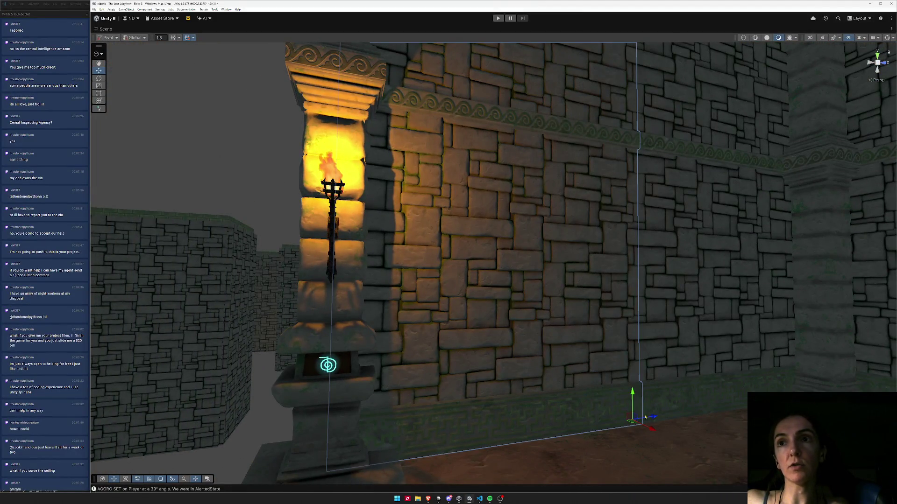
pyautogui.moveTo(651, 426); pyautogui.dragTo(378, 418)
pyautogui.press('f')
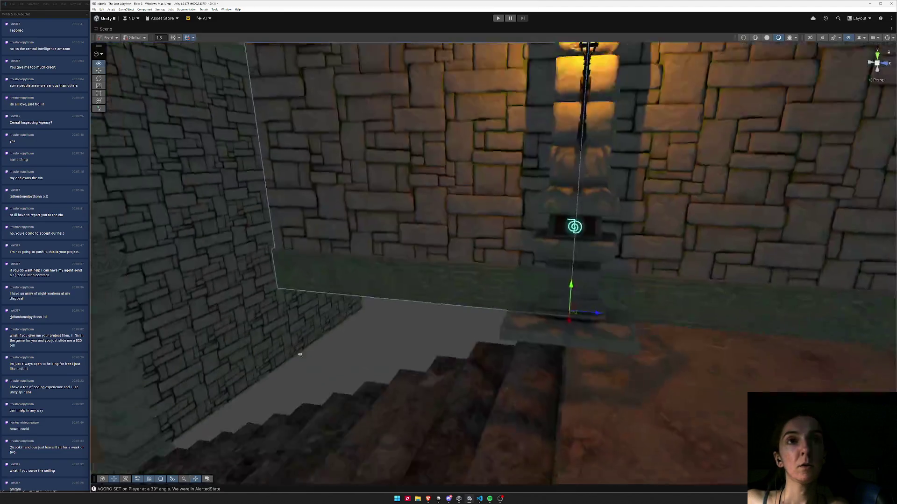
pyautogui.hotkey('alt', 'Tab')
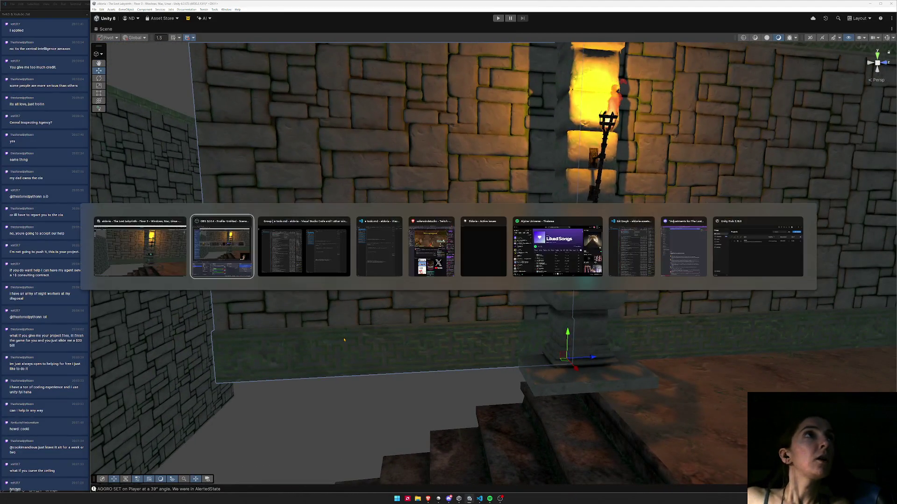
# - Switch from the Twitch page to the GitHub v0.18.1 release notes tab
pyautogui.press('Tab')
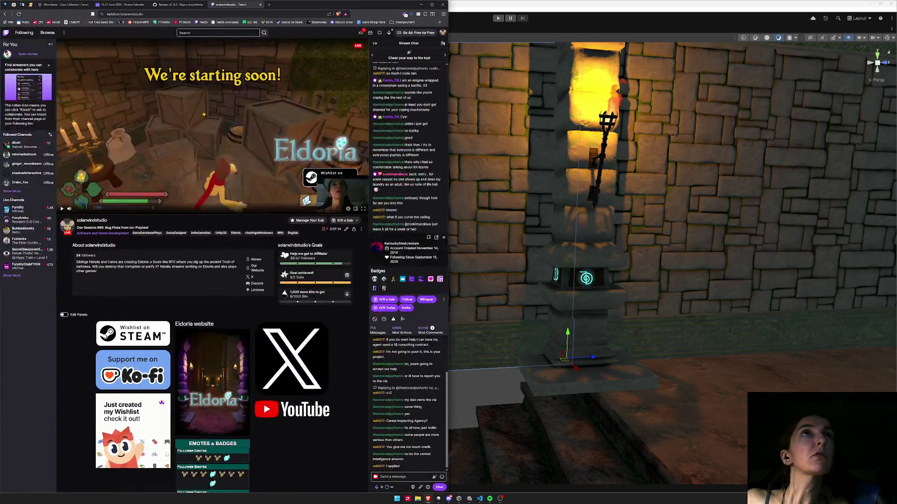
pyautogui.click(164, 4)
pyautogui.scroll(-4, 242, 162)
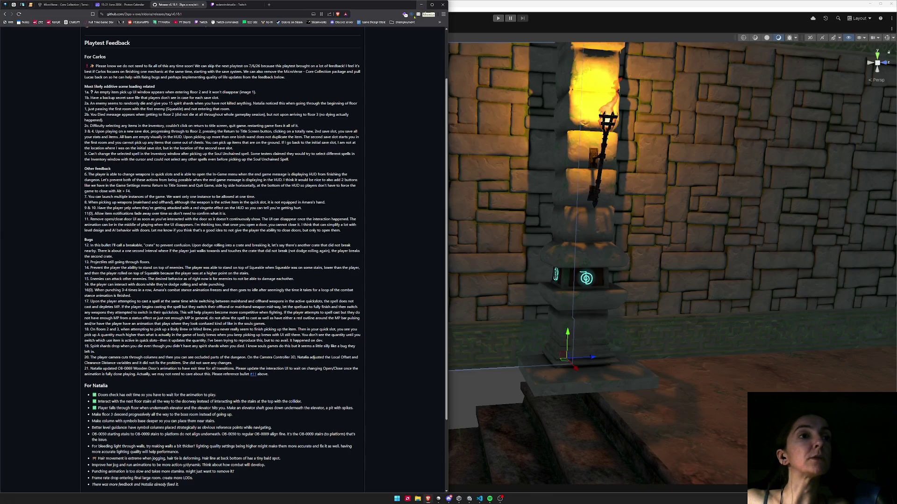
# - Read the Playtest Feedback, including the 'Make floor 3 descend' note, then minimize the browser
pyautogui.scroll(-1, 158, 371)
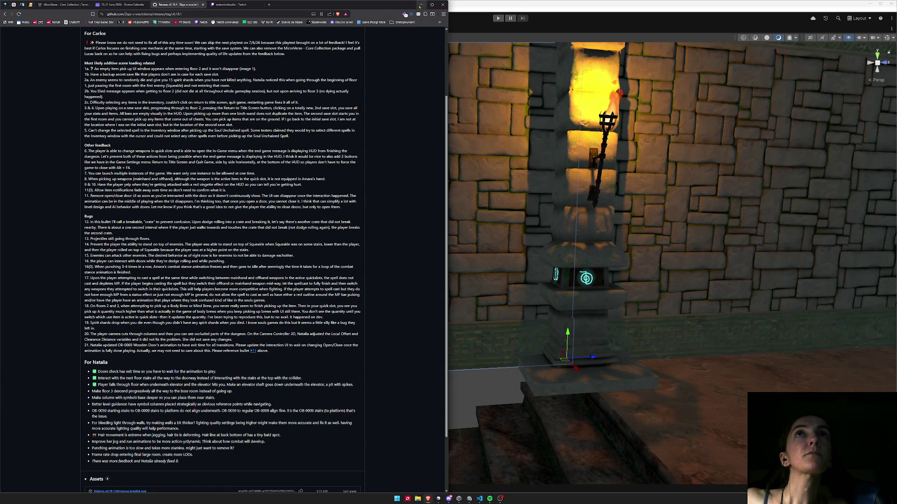
pyautogui.moveTo(96, 392); pyautogui.dragTo(239, 395)
pyautogui.click(122, 392)
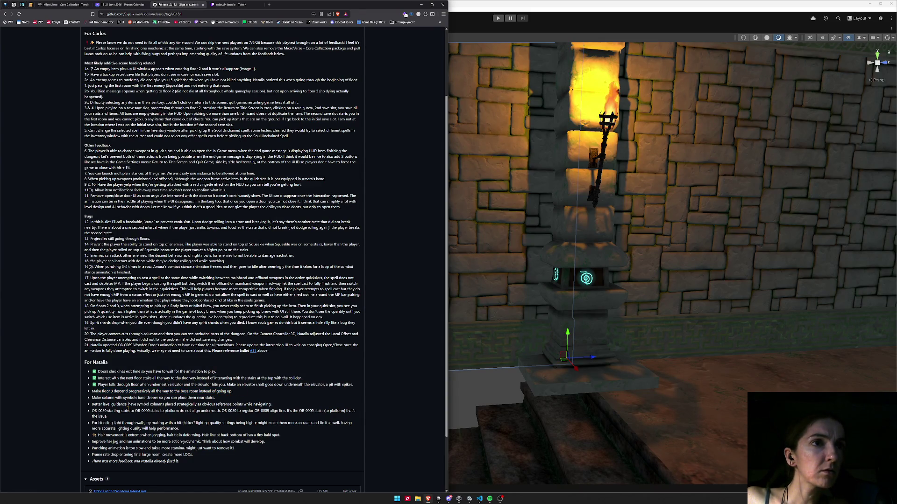
pyautogui.click(422, 3)
pyautogui.scroll(-5, 394, 171)
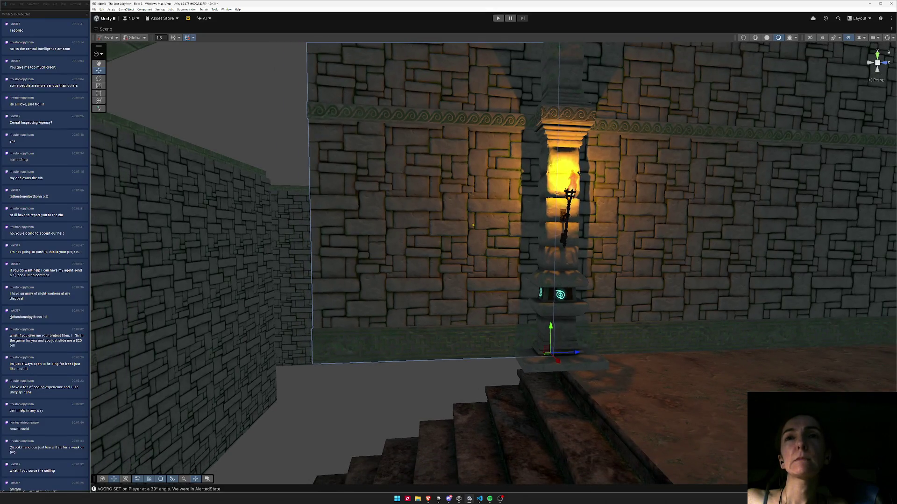
# - Restore the Scene view from maximized to the normal editor layout
pyautogui.moveTo(547, 355)
pyautogui.mouseDown()
pyautogui.moveTo(544, 265)
pyautogui.moveTo(525, 332)
pyautogui.mouseUp()
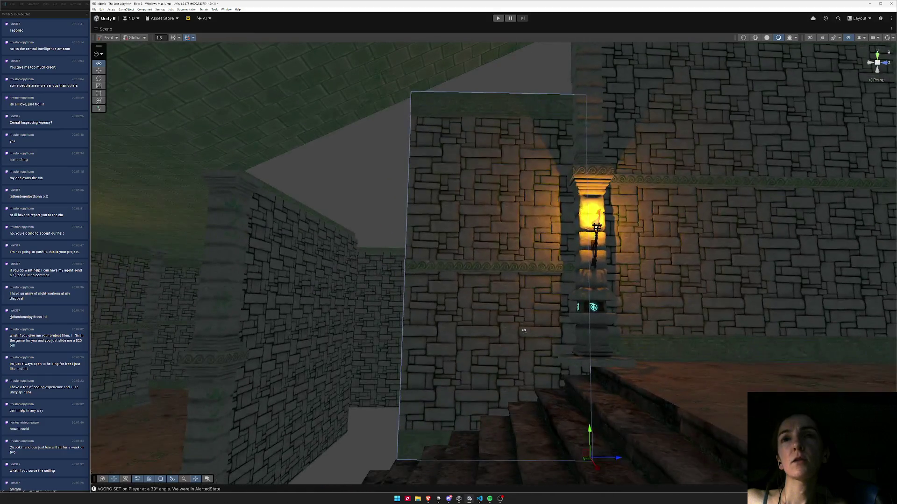
pyautogui.rightClick(104, 29)
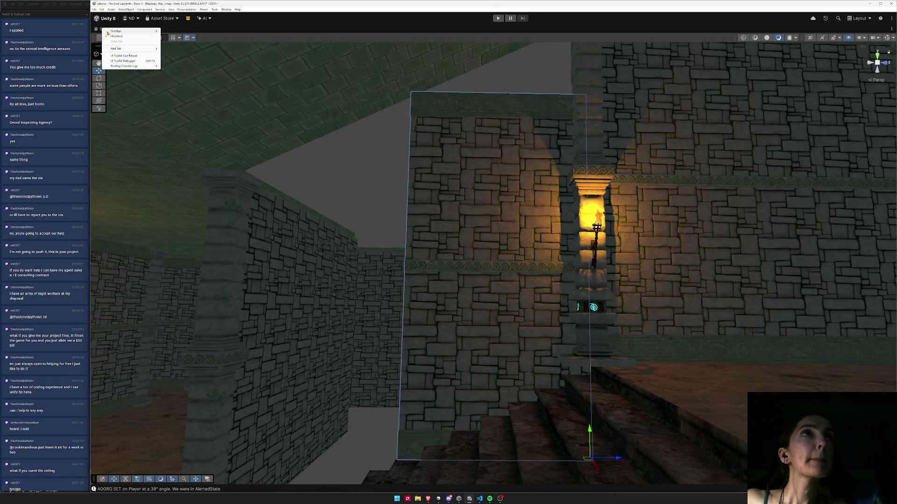
pyautogui.click(117, 36)
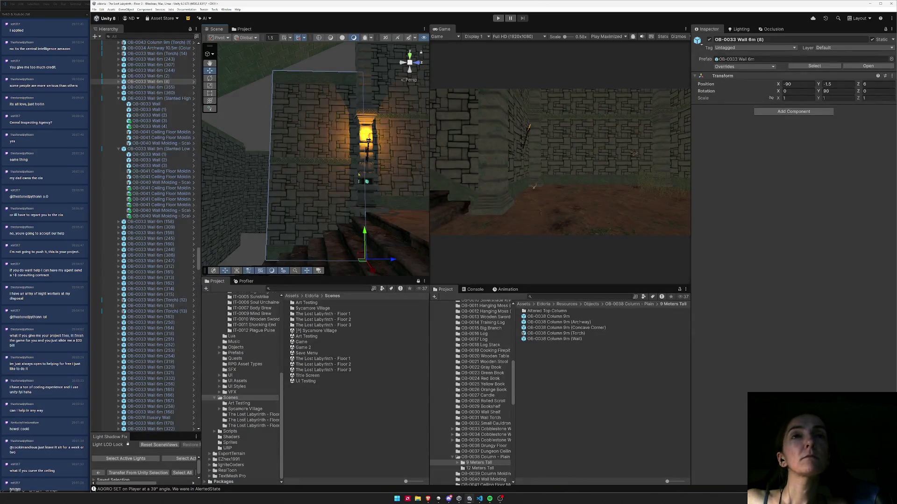
# - Select the slanted stairwell wall and turn toward the lit torch column
pyautogui.scroll(3, 358, 175)
pyautogui.moveTo(353, 172)
pyautogui.mouseDown()
pyautogui.moveTo(885, 179)
pyautogui.moveTo(323, 224)
pyautogui.mouseUp()
pyautogui.click(322, 223)
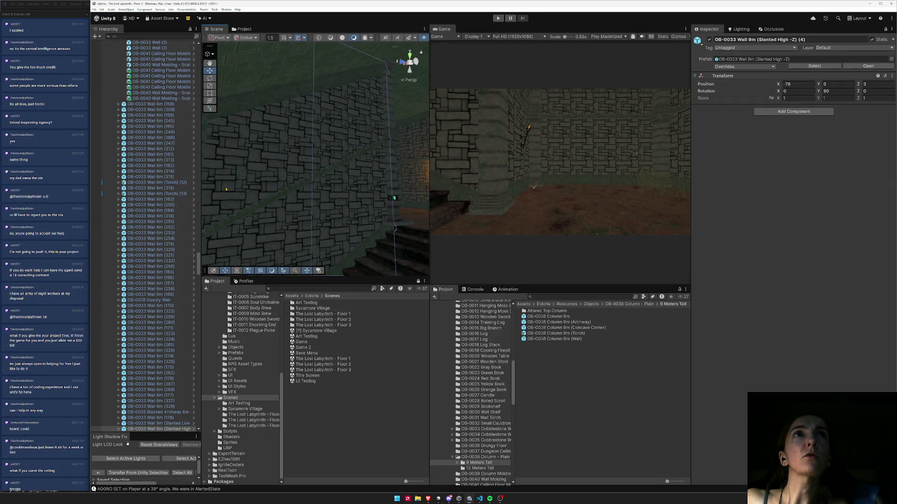
pyautogui.moveTo(293, 182)
pyautogui.mouseDown()
pyautogui.moveTo(612, 222)
pyautogui.moveTo(327, 187)
pyautogui.mouseUp()
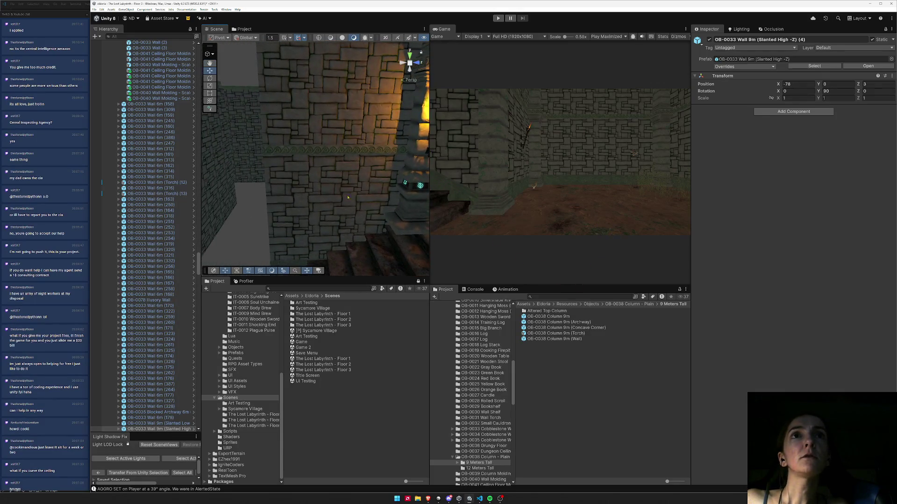
# - Swap the Wall 6m by the torch column for the OB-0033 Wall 9m (Slanted High -Z) prefab
pyautogui.click(327, 187)
pyautogui.click(891, 59)
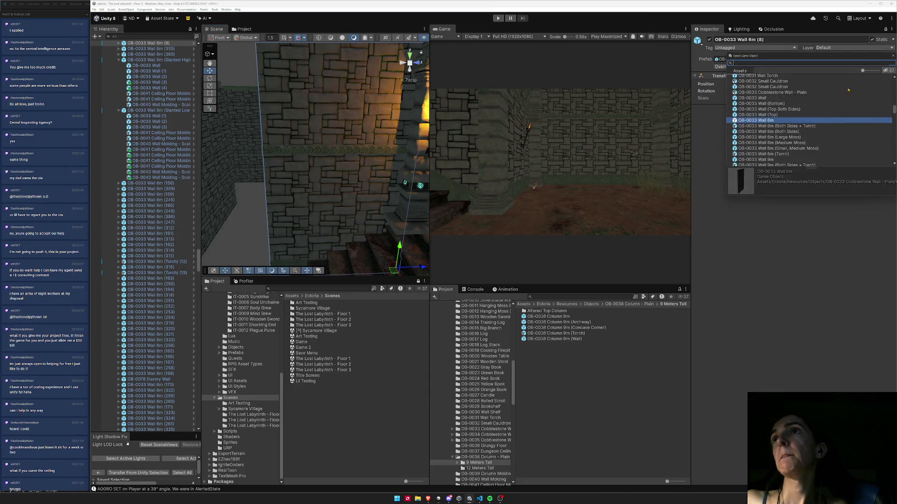
pyautogui.scroll(-2, 774, 153)
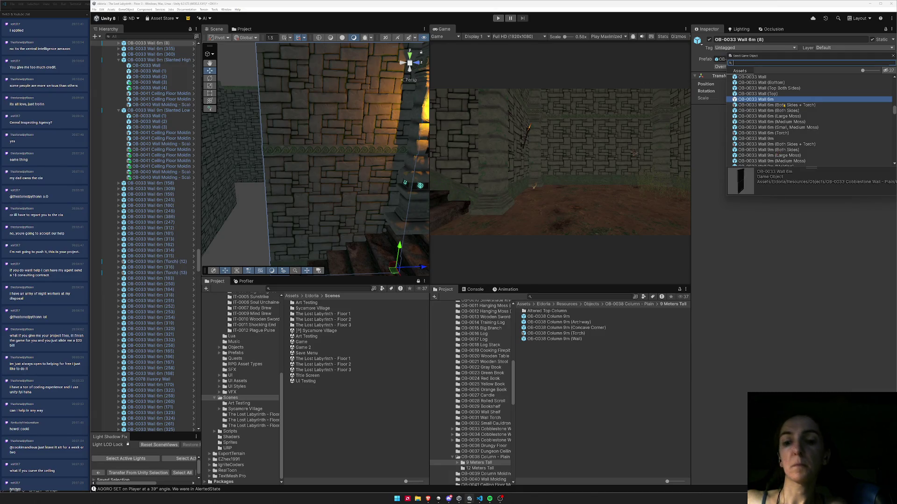
pyautogui.write('slanted')
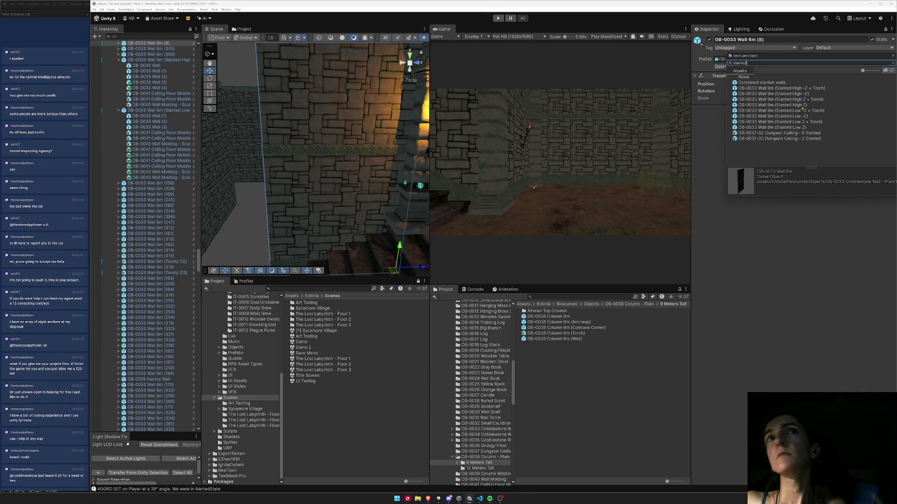
pyautogui.click(807, 105)
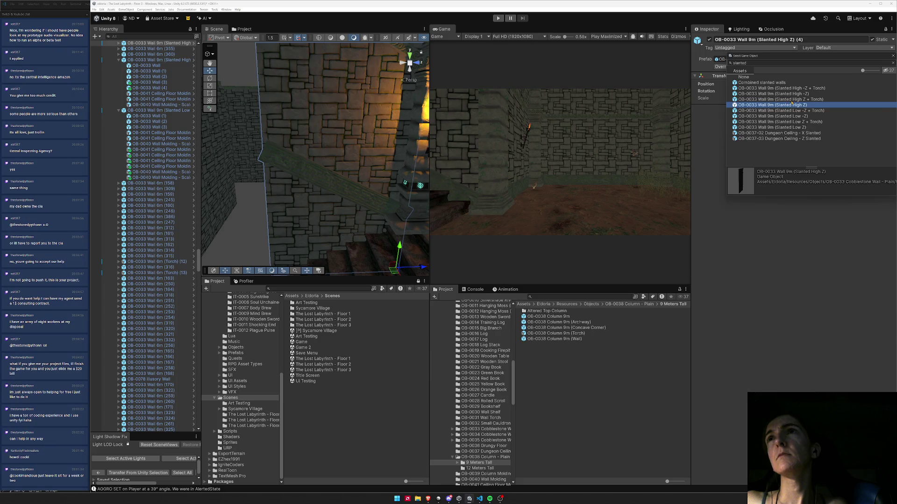
pyautogui.click(796, 93)
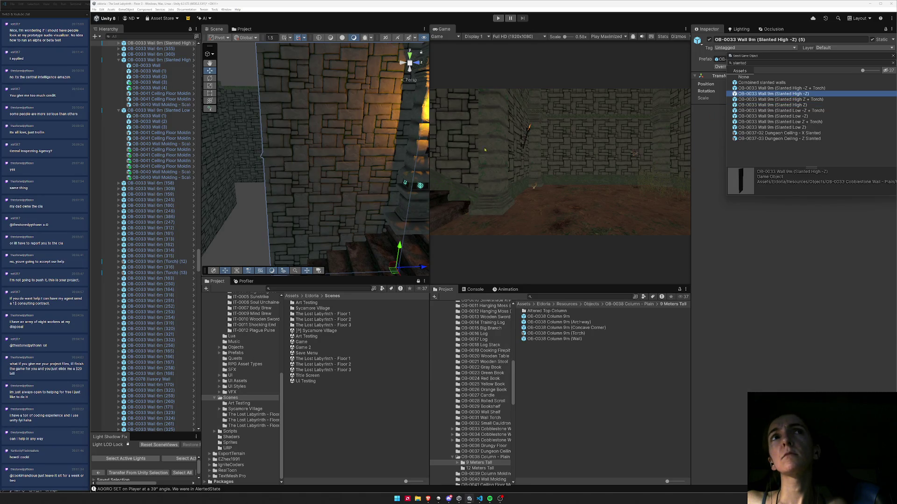
pyautogui.moveTo(336, 154); pyautogui.dragTo(343, 150)
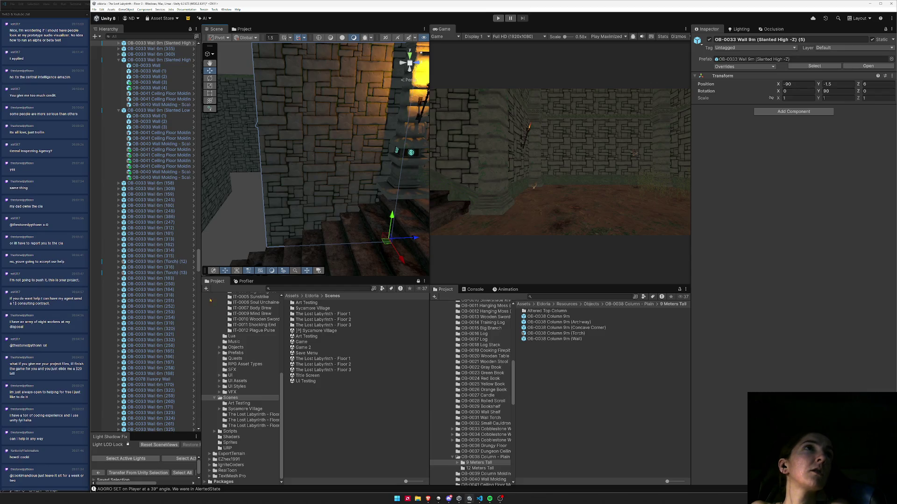
# - Set the slanted stairwell wall's Y rotation to -90
pyautogui.moveTo(331, 172)
pyautogui.mouseDown()
pyautogui.moveTo(327, 165)
pyautogui.moveTo(341, 161)
pyautogui.moveTo(385, 167)
pyautogui.moveTo(348, 161)
pyautogui.mouseUp()
pyautogui.moveTo(545, 145); pyautogui.dragTo(771, 103)
pyautogui.doubleClick(849, 92)
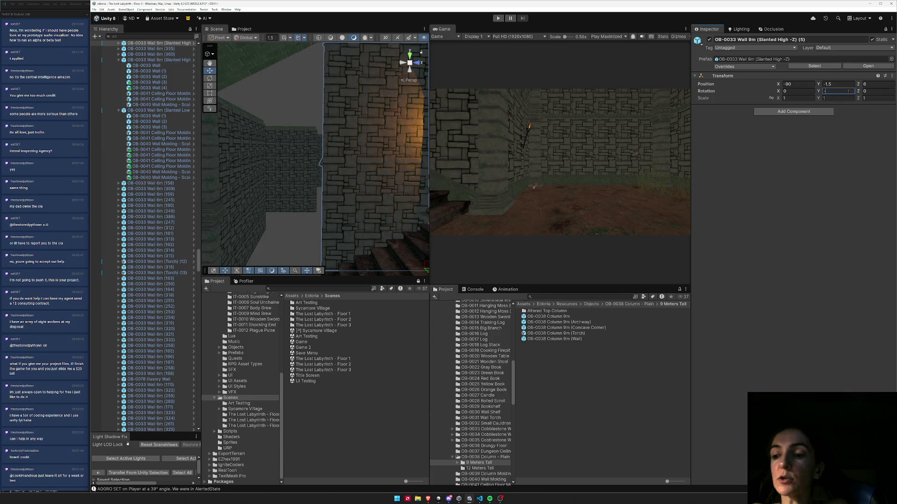
pyautogui.write('-90')
pyautogui.moveTo(383, 173)
pyautogui.mouseDown()
pyautogui.moveTo(356, 168)
pyautogui.moveTo(346, 201)
pyautogui.moveTo(395, 179)
pyautogui.moveTo(367, 208)
pyautogui.moveTo(282, 229)
pyautogui.moveTo(335, 125)
pyautogui.mouseUp()
pyautogui.moveTo(262, 124)
pyautogui.mouseDown()
pyautogui.moveTo(272, 142)
pyautogui.moveTo(338, 170)
pyautogui.moveTo(277, 227)
pyautogui.moveTo(211, 228)
pyautogui.moveTo(249, 247)
pyautogui.moveTo(249, 258)
pyautogui.mouseUp()
# - Duplicate the slanted wall, then delete the spare copy
pyautogui.hotkey('ctrl', 'd')
pyautogui.press('f')
pyautogui.moveTo(293, 145); pyautogui.dragTo(306, 166)
pyautogui.moveTo(384, 137); pyautogui.dragTo(384, 136)
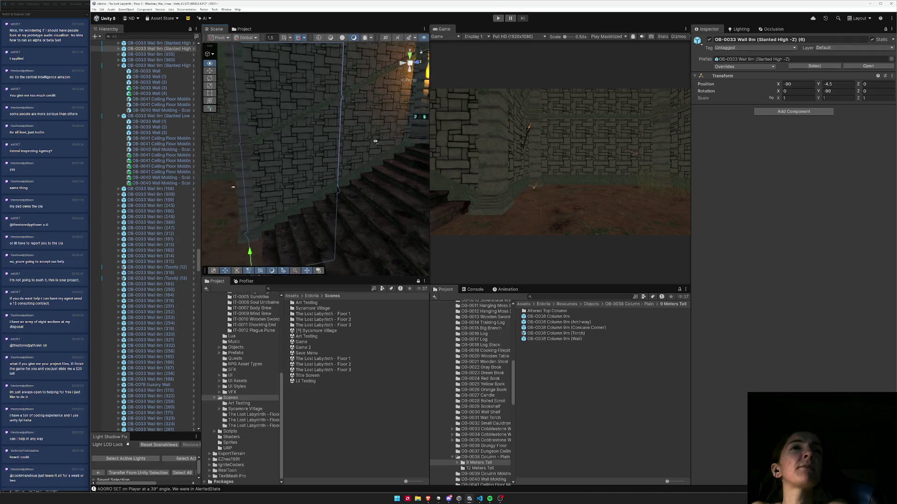
pyautogui.press('Delete')
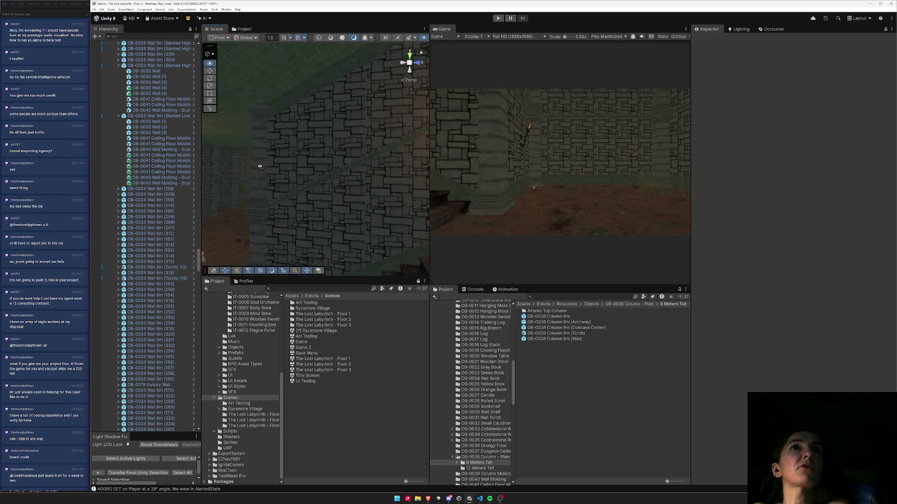
pyautogui.moveTo(320, 192); pyautogui.dragTo(325, 190)
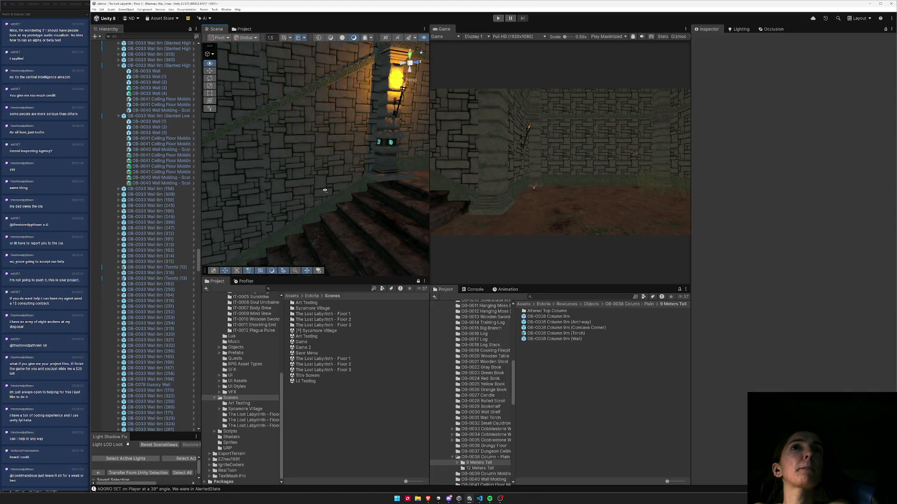
# - Collapse the whole Hierarchy, re-expand only the scene root, and clear the selection
pyautogui.press('w')
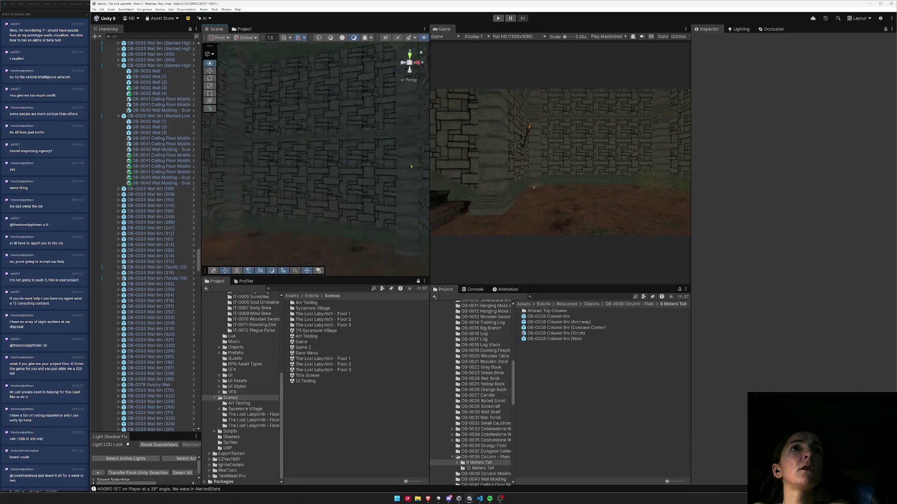
pyautogui.press('w')
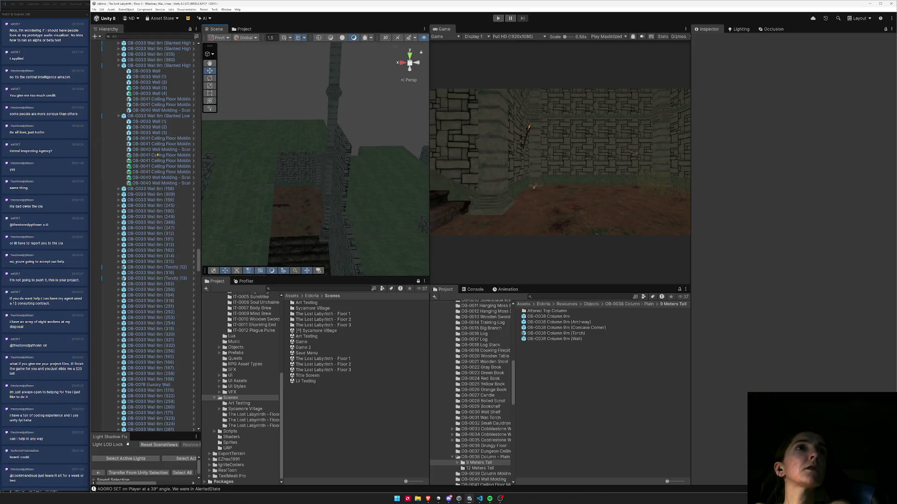
pyautogui.hotkey('ctrl', 'a')
pyautogui.press('Left')
pyautogui.press('Right')
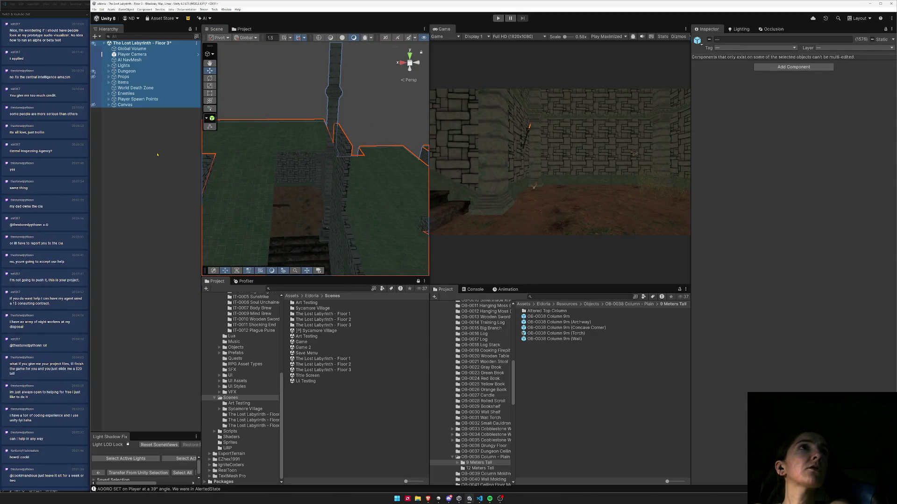
pyautogui.click(157, 155)
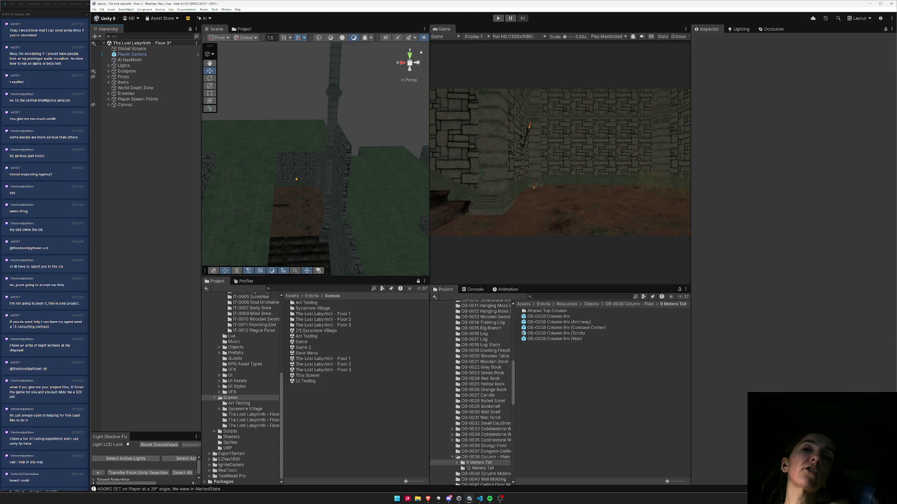
# - Expand Dungeon to list Ceiling, Walls, Floor, Columns, Stairs and Doors, then look around the room
pyautogui.moveTo(305, 173); pyautogui.dragTo(305, 201)
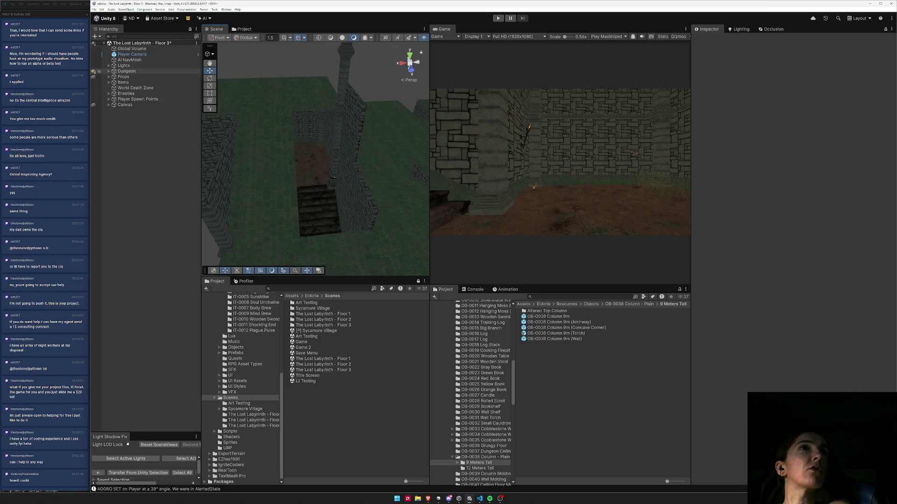
pyautogui.click(109, 71)
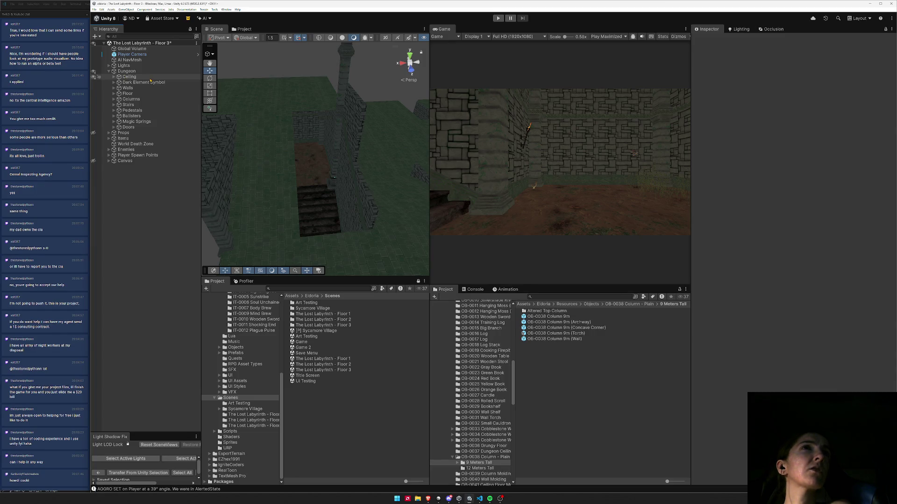
pyautogui.moveTo(327, 201)
pyautogui.mouseDown()
pyautogui.moveTo(346, 259)
pyautogui.moveTo(476, 185)
pyautogui.moveTo(337, 163)
pyautogui.moveTo(304, 168)
pyautogui.mouseUp()
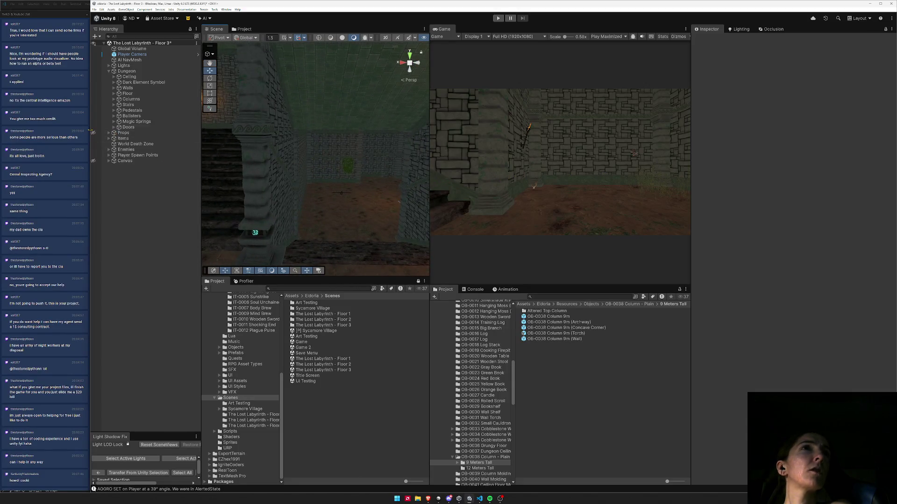
pyautogui.moveTo(93, 134); pyautogui.dragTo(93, 139)
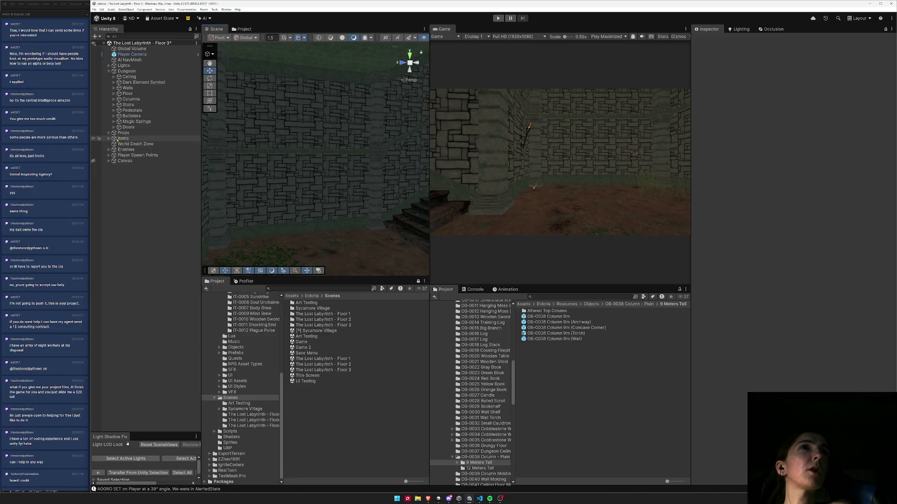
pyautogui.moveTo(306, 182); pyautogui.dragTo(319, 166)
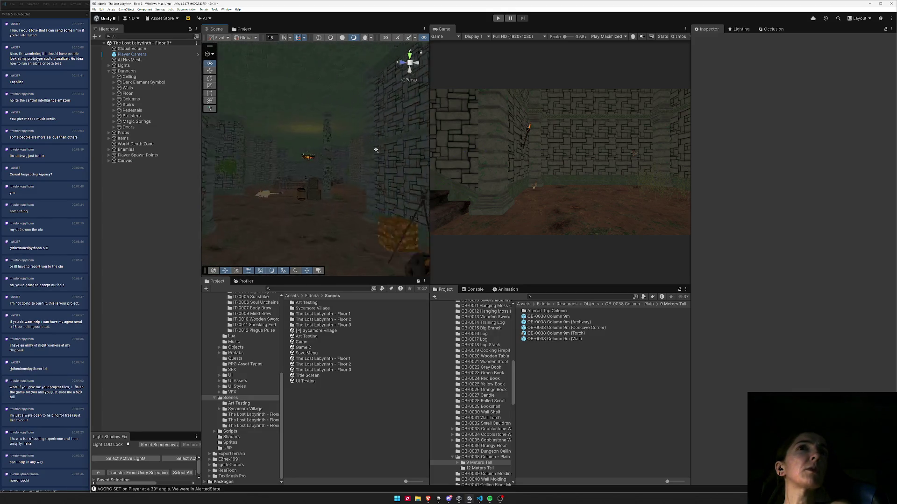
pyautogui.moveTo(296, 151); pyautogui.dragTo(124, 155)
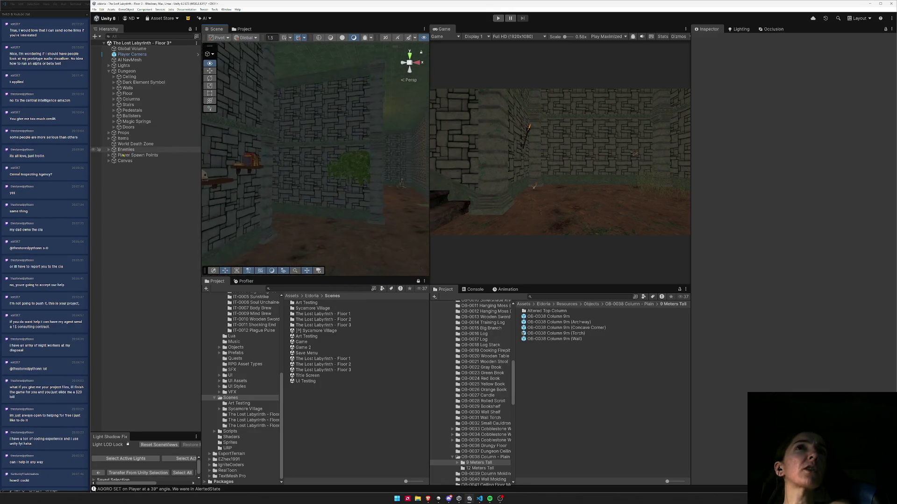
pyautogui.moveTo(19, 151)
pyautogui.mouseDown()
pyautogui.moveTo(57, 185)
pyautogui.moveTo(764, 221)
pyautogui.mouseUp()
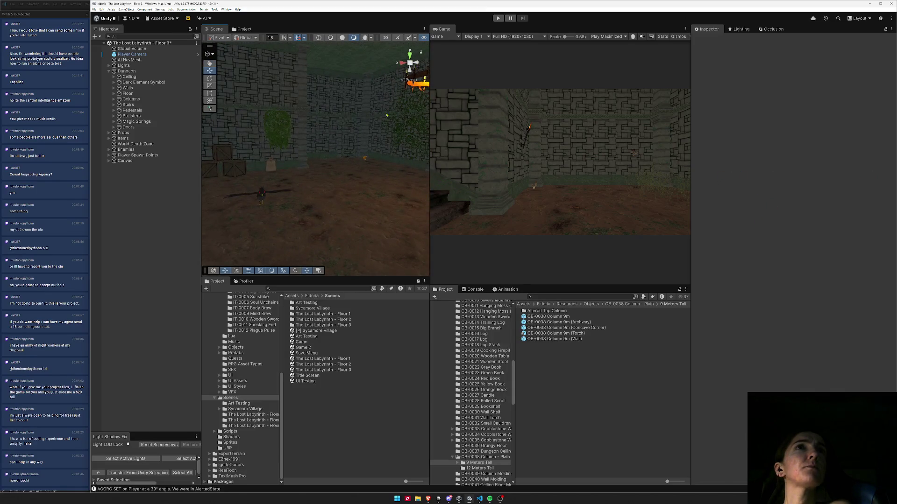
pyautogui.rightClick(219, 29)
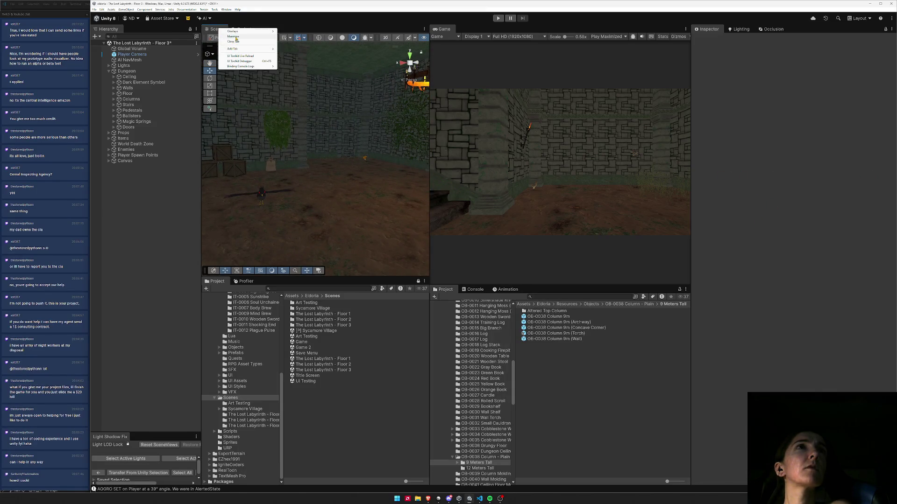
# - Maximize the Scene view and fly down the corridor into the purple-banner stairwell
pyautogui.click(236, 39)
pyautogui.moveTo(503, 194)
pyautogui.mouseDown()
pyautogui.moveTo(651, 201)
pyautogui.moveTo(525, 188)
pyautogui.moveTo(570, 215)
pyautogui.moveTo(621, 210)
pyautogui.moveTo(455, 204)
pyautogui.moveTo(615, 198)
pyautogui.moveTo(691, 176)
pyautogui.moveTo(716, 188)
pyautogui.moveTo(677, 207)
pyautogui.moveTo(768, 232)
pyautogui.mouseUp()
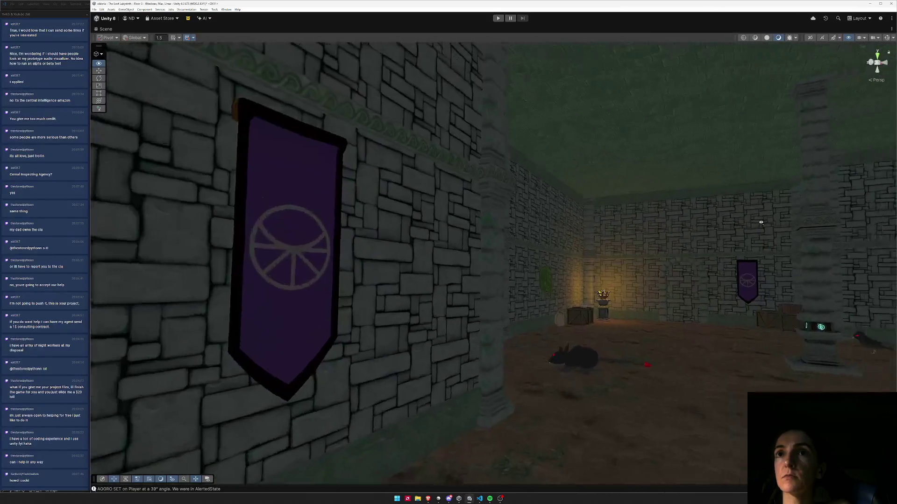
pyautogui.moveTo(757, 221)
pyautogui.mouseDown()
pyautogui.moveTo(609, 220)
pyautogui.moveTo(641, 231)
pyautogui.moveTo(645, 244)
pyautogui.moveTo(516, 240)
pyautogui.moveTo(476, 214)
pyautogui.moveTo(470, 237)
pyautogui.moveTo(481, 234)
pyautogui.moveTo(429, 202)
pyautogui.moveTo(456, 248)
pyautogui.mouseUp()
pyautogui.click(388, 242)
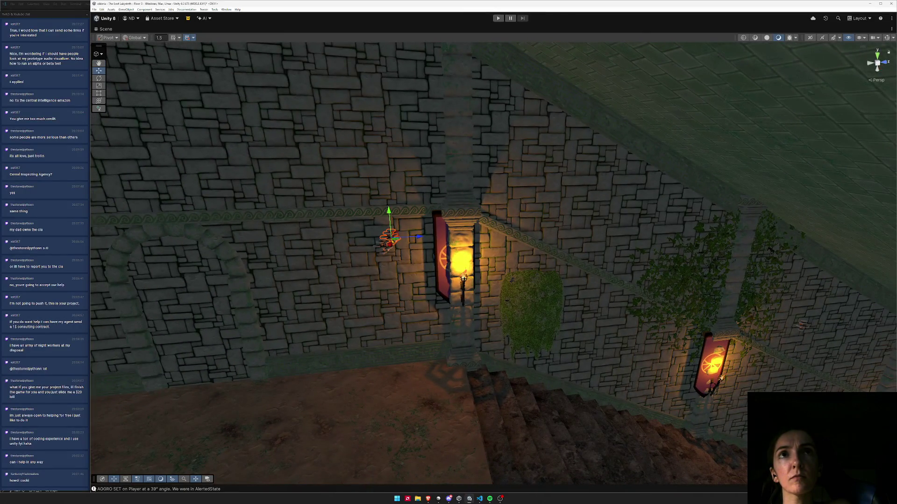
# - Reposition the bat-like wall fixture and slide two banners along the stairwell wall
pyautogui.moveTo(381, 227)
pyautogui.mouseDown()
pyautogui.moveTo(385, 275)
pyautogui.moveTo(611, 276)
pyautogui.moveTo(581, 273)
pyautogui.moveTo(583, 317)
pyautogui.moveTo(533, 334)
pyautogui.moveTo(408, 318)
pyautogui.moveTo(413, 312)
pyautogui.mouseUp()
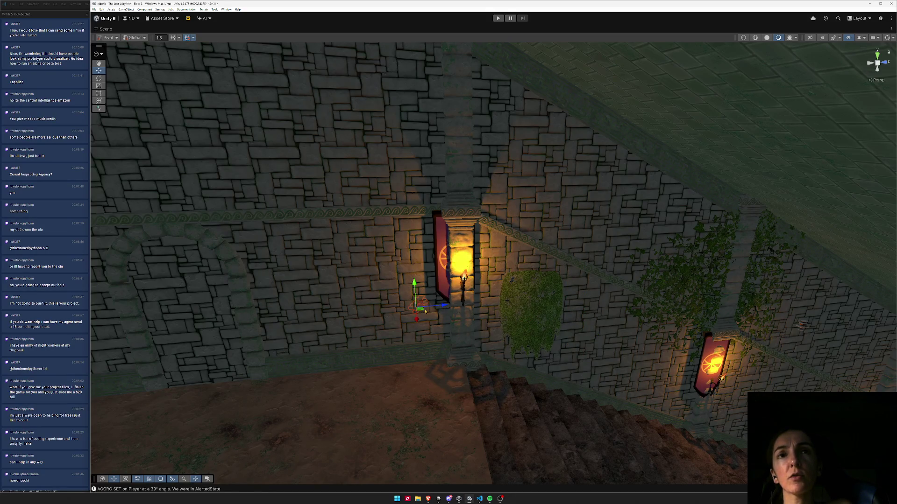
pyautogui.hotkey('ctrl', 'z')
pyautogui.moveTo(568, 337)
pyautogui.mouseDown()
pyautogui.moveTo(522, 312)
pyautogui.moveTo(414, 302)
pyautogui.moveTo(406, 314)
pyautogui.mouseUp()
pyautogui.click(442, 266)
pyautogui.moveTo(481, 211)
pyautogui.mouseDown()
pyautogui.moveTo(617, 218)
pyautogui.moveTo(622, 265)
pyautogui.moveTo(691, 303)
pyautogui.mouseUp()
pyautogui.click(560, 279)
pyautogui.moveTo(602, 225)
pyautogui.mouseDown()
pyautogui.moveTo(736, 196)
pyautogui.moveTo(710, 236)
pyautogui.moveTo(601, 217)
pyautogui.moveTo(611, 226)
pyautogui.moveTo(620, 184)
pyautogui.moveTo(631, 178)
pyautogui.mouseUp()
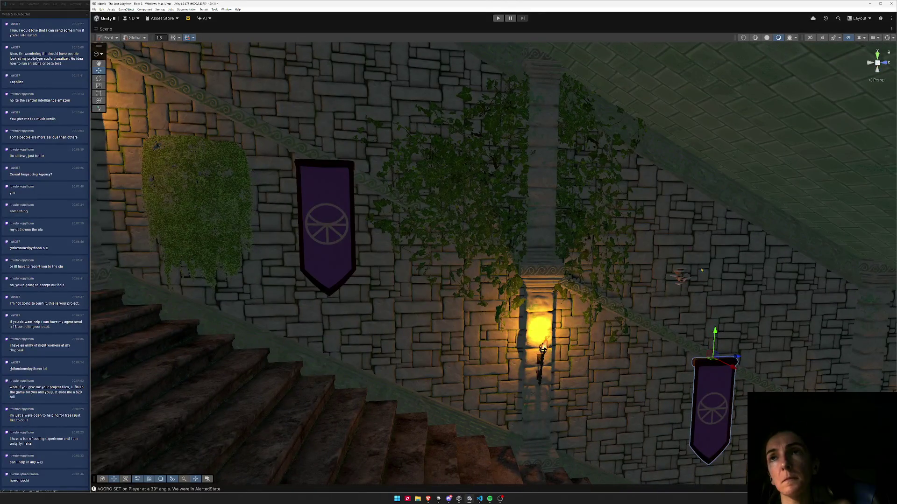
# - Move the small orange wall fixture right and down so it follows the stairs
pyautogui.click(684, 279)
pyautogui.moveTo(683, 280); pyautogui.dragTo(460, 152)
pyautogui.moveTo(390, 132)
pyautogui.mouseDown()
pyautogui.moveTo(717, 156)
pyautogui.moveTo(615, 155)
pyautogui.mouseUp()
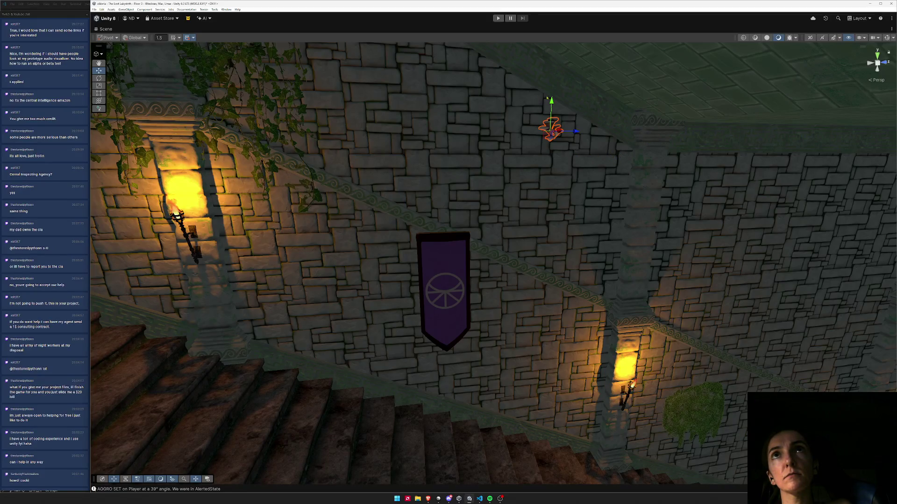
pyautogui.moveTo(551, 112); pyautogui.dragTo(537, 381)
pyautogui.moveTo(592, 348)
pyautogui.mouseDown()
pyautogui.moveTo(513, 331)
pyautogui.moveTo(469, 301)
pyautogui.moveTo(455, 244)
pyautogui.mouseUp()
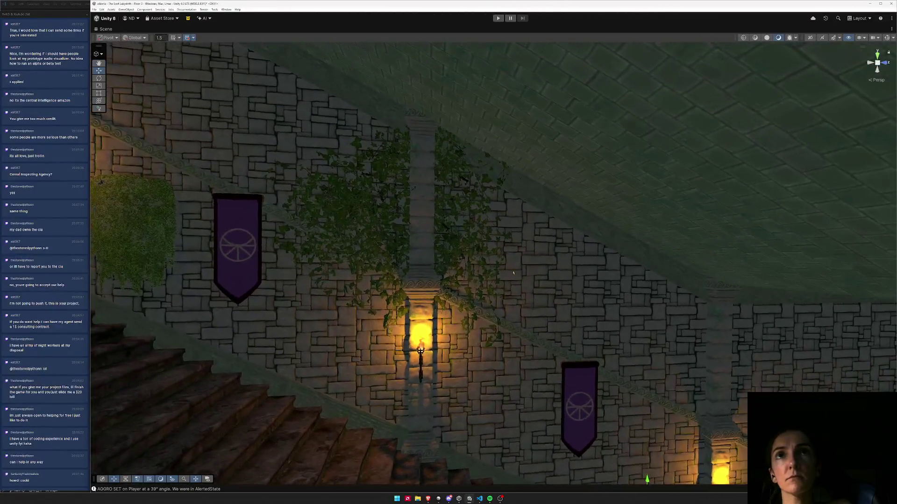
# - Select the three ivy patches and move them right and down over the torch
pyautogui.click(455, 245)
pyautogui.keyDown('shift'); pyautogui.click(442, 209); pyautogui.keyUp('shift')
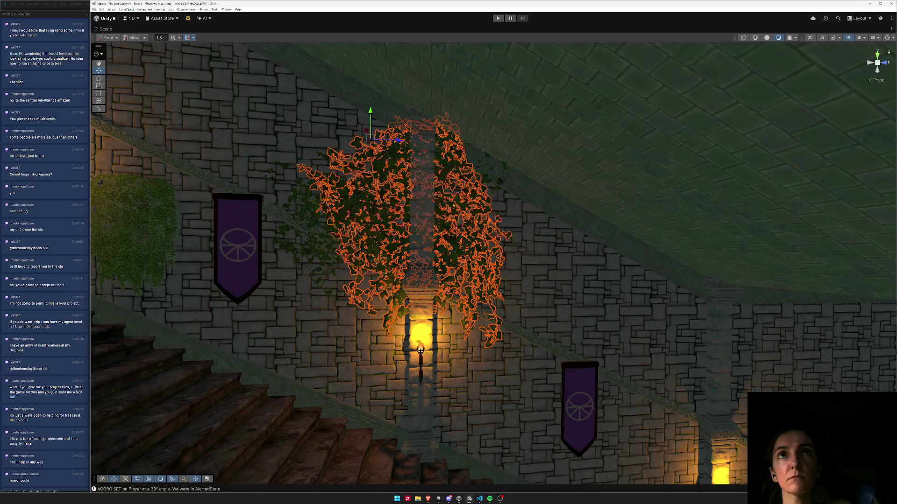
pyautogui.keyDown('shift'); pyautogui.click(313, 219); pyautogui.keyUp('shift')
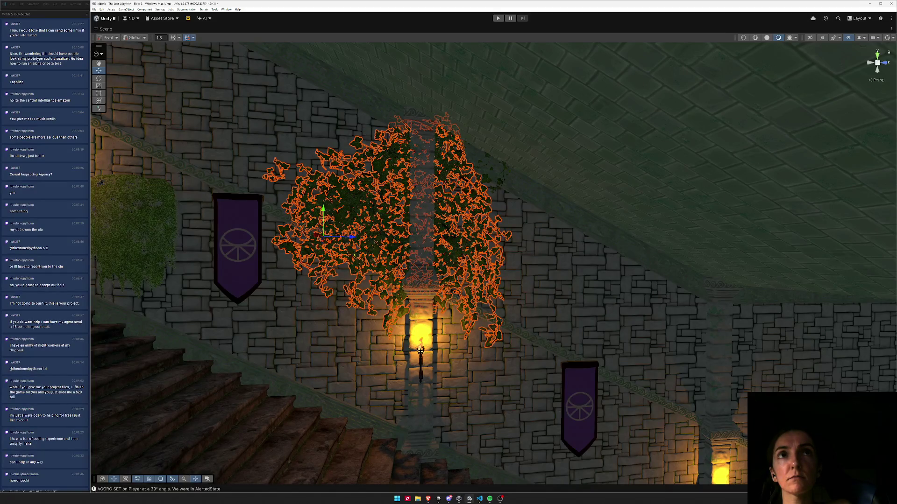
pyautogui.moveTo(350, 238)
pyautogui.mouseDown()
pyautogui.moveTo(679, 251)
pyautogui.moveTo(447, 250)
pyautogui.mouseUp()
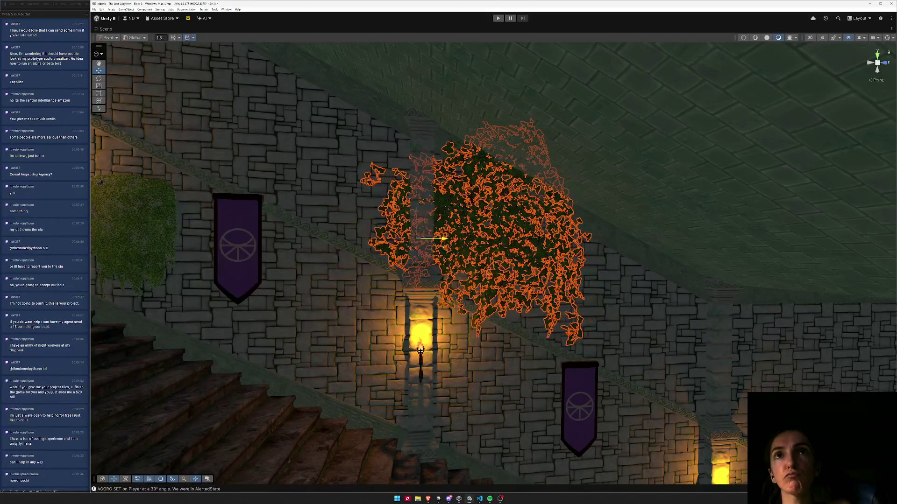
pyautogui.moveTo(417, 212)
pyautogui.mouseDown()
pyautogui.moveTo(418, 264)
pyautogui.moveTo(444, 299)
pyautogui.moveTo(429, 299)
pyautogui.mouseUp()
pyautogui.press('e')
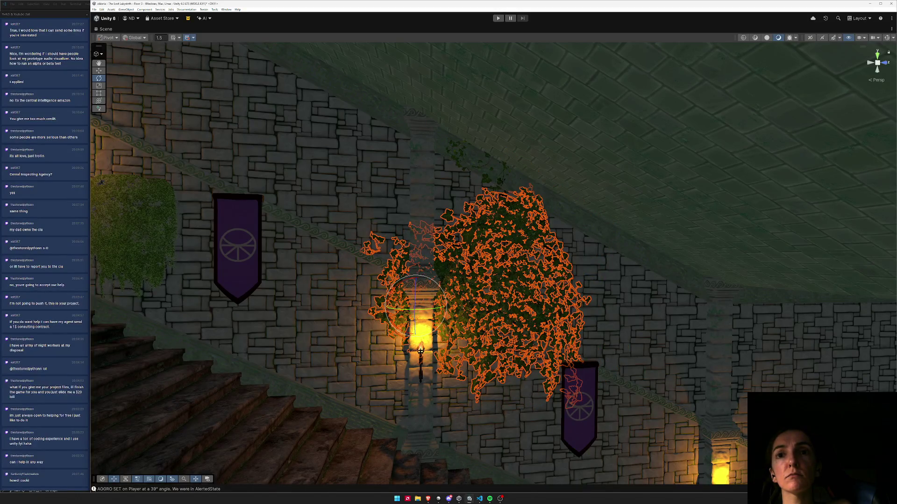
# - Open and close the Console, then orbit to the pillar and select its torch banner
pyautogui.click(334, 490)
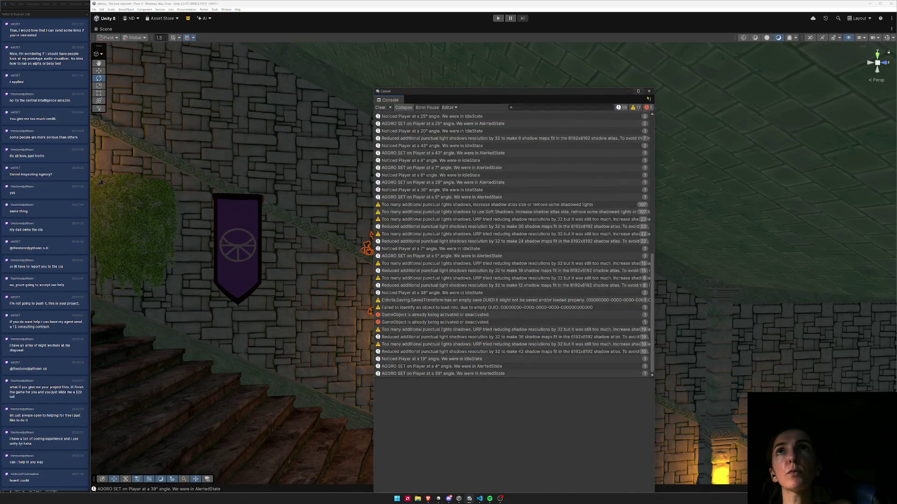
pyautogui.click(649, 91)
pyautogui.moveTo(448, 261)
pyautogui.mouseDown()
pyautogui.moveTo(476, 247)
pyautogui.moveTo(453, 259)
pyautogui.mouseUp()
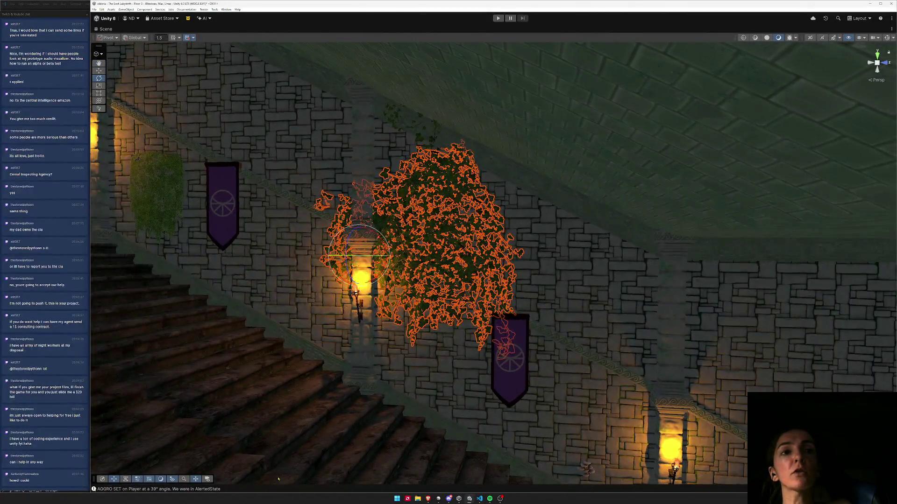
pyautogui.moveTo(307, 453)
pyautogui.mouseDown()
pyautogui.moveTo(506, 391)
pyautogui.moveTo(481, 307)
pyautogui.moveTo(516, 294)
pyautogui.moveTo(659, 306)
pyautogui.moveTo(709, 260)
pyautogui.moveTo(645, 261)
pyautogui.mouseUp()
pyautogui.click(519, 276)
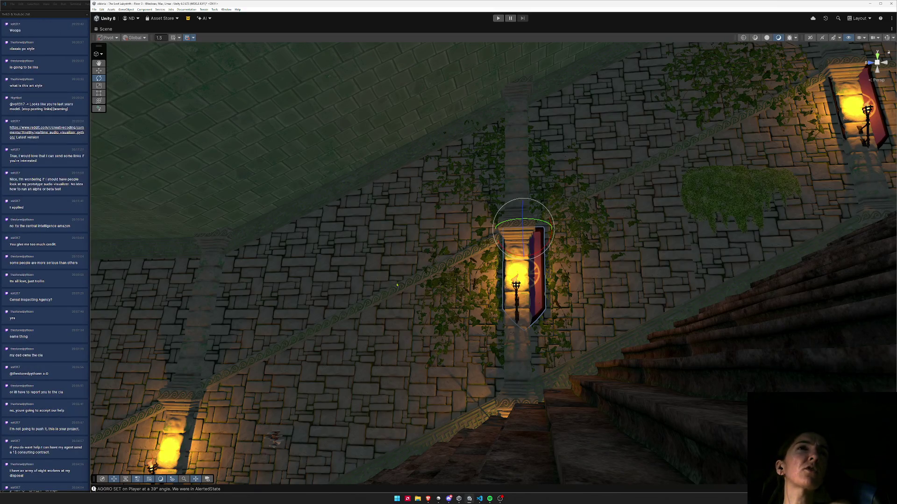
# - Frame the torch banner by the pillar, then switch from Unity to the web browser
pyautogui.moveTo(336, 241)
pyautogui.mouseDown()
pyautogui.moveTo(315, 256)
pyautogui.moveTo(299, 292)
pyautogui.moveTo(188, 307)
pyautogui.moveTo(209, 311)
pyautogui.moveTo(284, 285)
pyautogui.mouseUp()
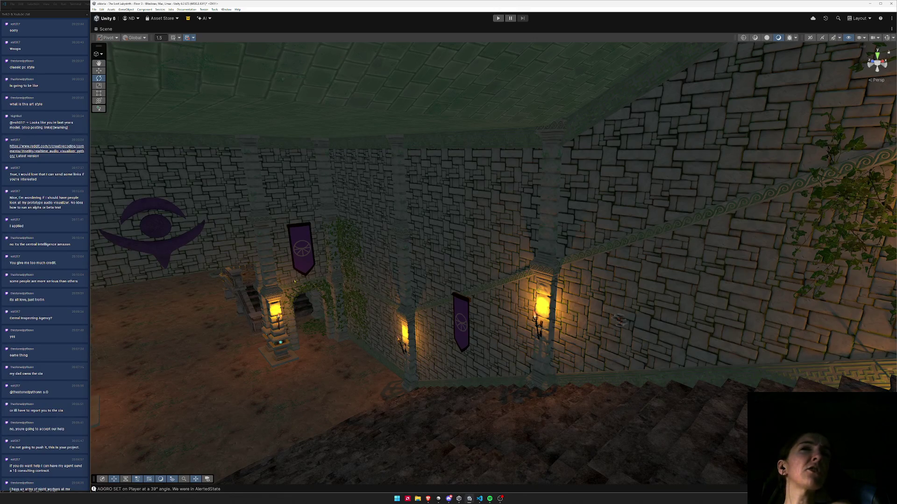
pyautogui.click(291, 281)
pyautogui.press('f')
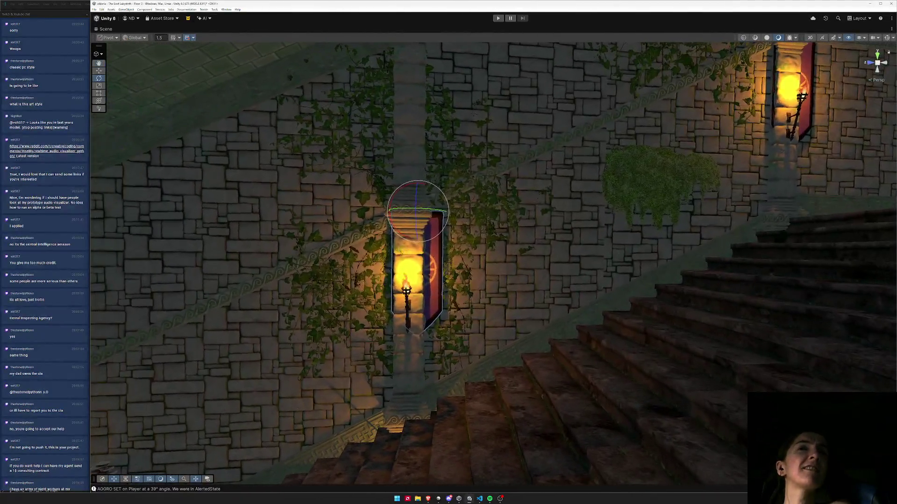
pyautogui.press('w')
pyautogui.moveTo(406, 236)
pyautogui.mouseDown()
pyautogui.moveTo(364, 261)
pyautogui.moveTo(508, 221)
pyautogui.moveTo(421, 201)
pyautogui.moveTo(347, 202)
pyautogui.moveTo(371, 267)
pyautogui.moveTo(521, 206)
pyautogui.moveTo(452, 220)
pyautogui.moveTo(484, 290)
pyautogui.moveTo(266, 279)
pyautogui.moveTo(257, 379)
pyautogui.mouseUp()
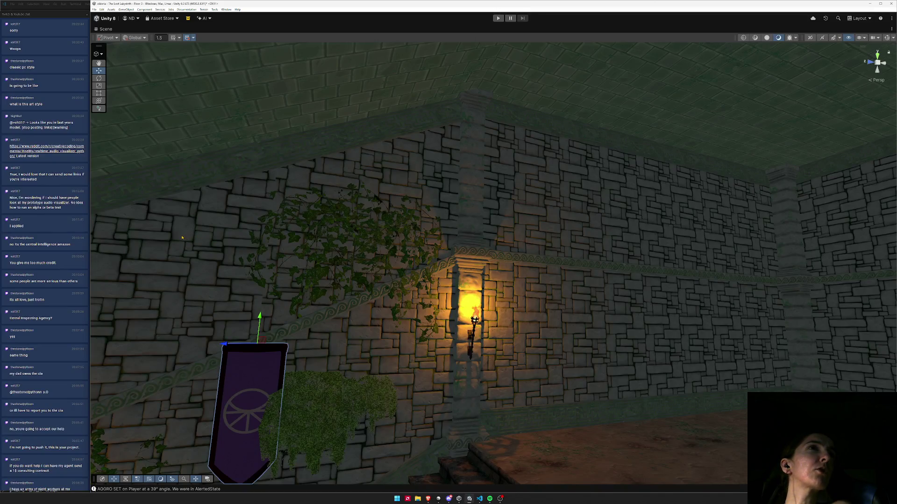
pyautogui.hotkey('alt', 'Tab')
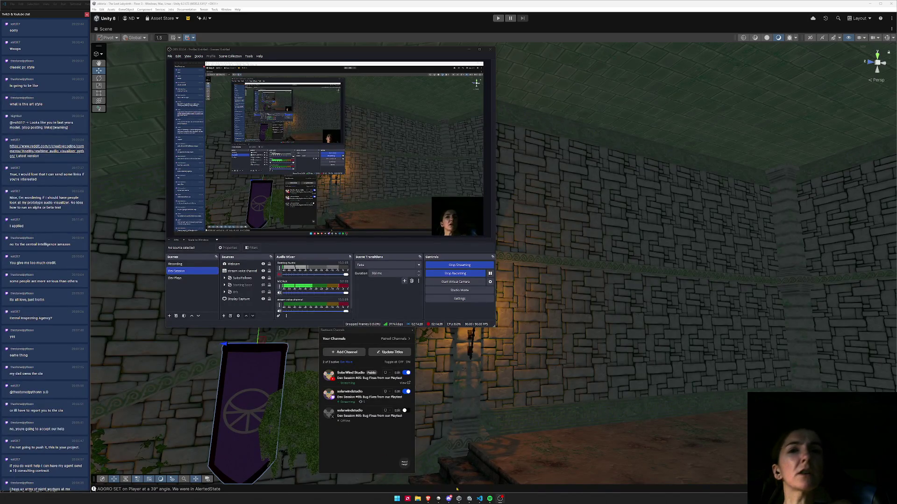
pyautogui.click(428, 499)
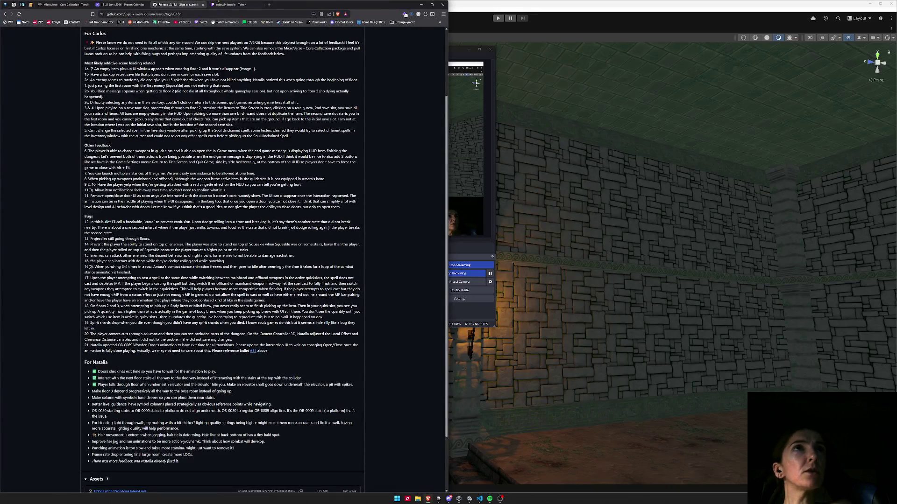
# - On the Twitch tab, reveal the deleted chat message's Reddit link and paste it into a new tab
pyautogui.click(219, 4)
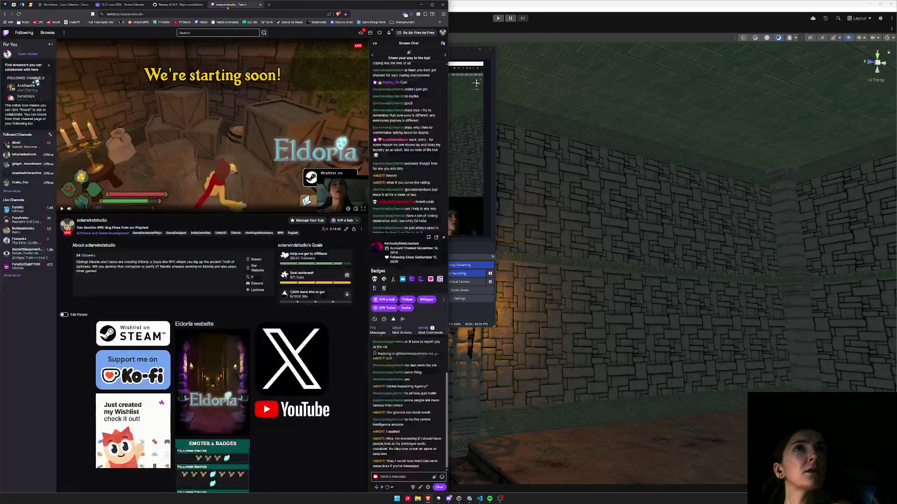
pyautogui.click(444, 238)
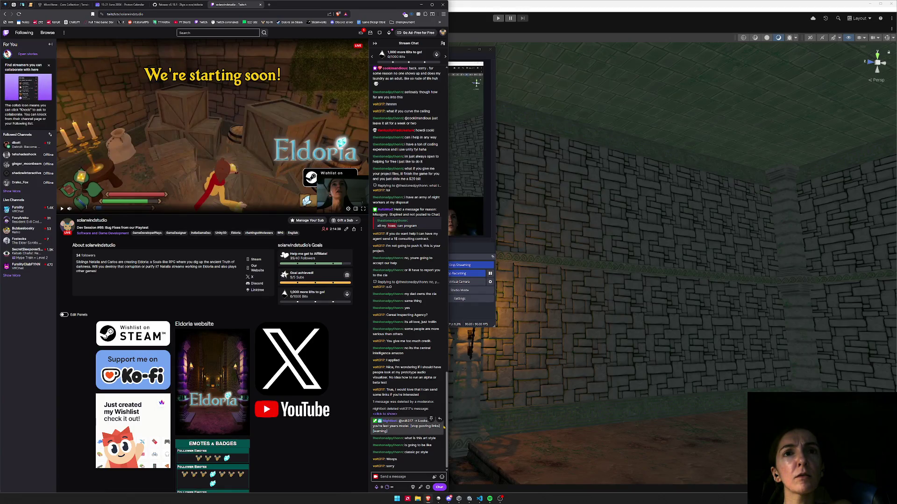
pyautogui.click(386, 414)
pyautogui.scroll(-2, 35, 80)
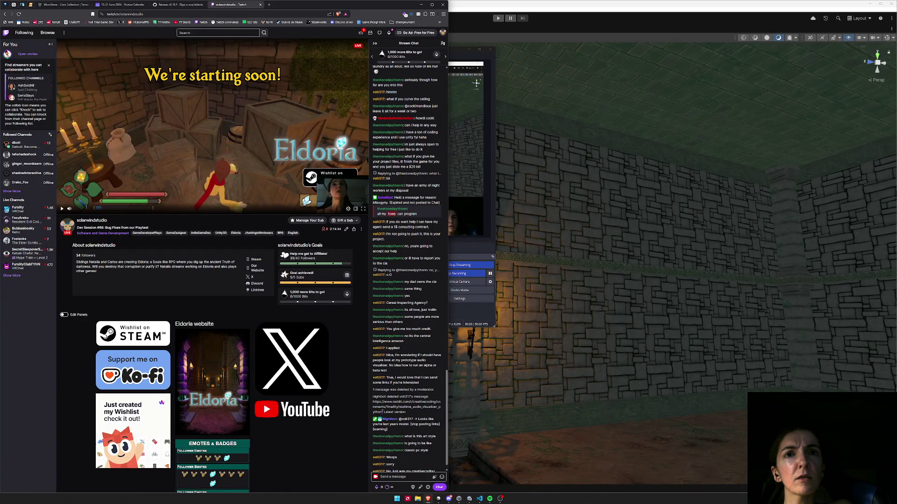
pyautogui.moveTo(383, 412); pyautogui.dragTo(373, 402)
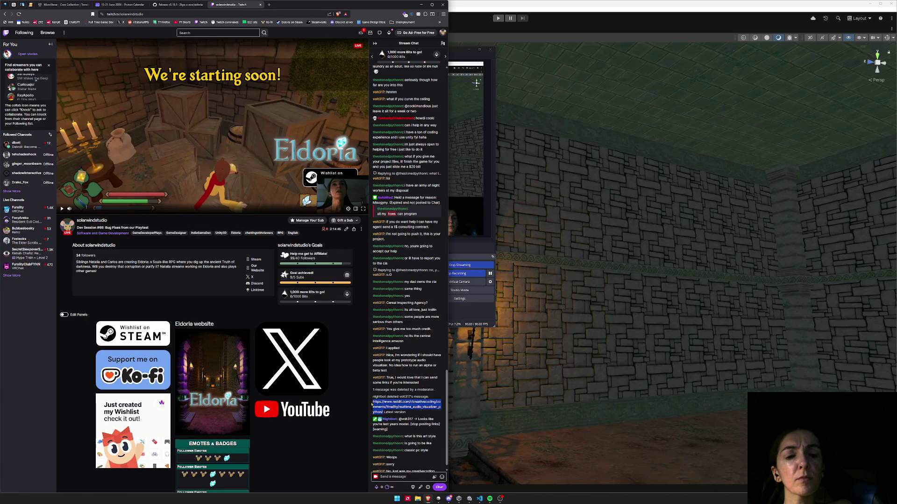
pyautogui.hotkey('ctrl', 't')
pyautogui.hotkey('ctrl', 'v')
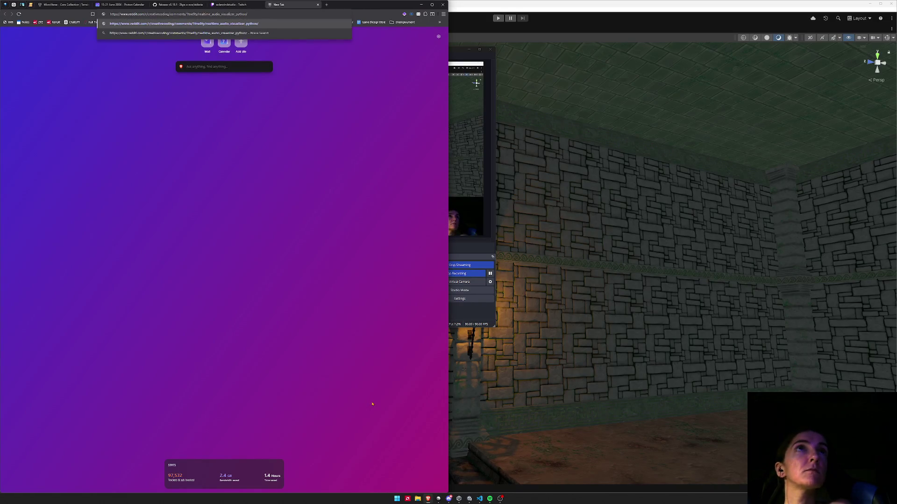
# - Load the Real-Time Audio Visualizer (Python) post, pause its video, and return to Twitch
pyautogui.press('Return')
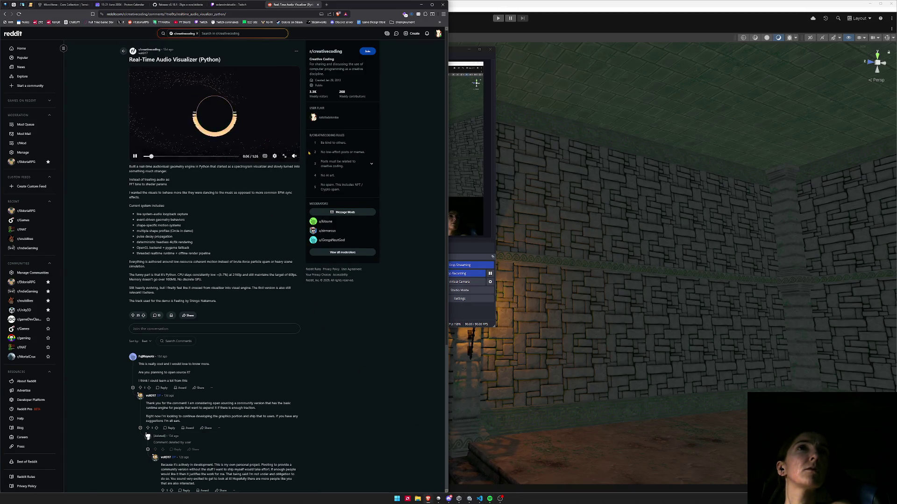
pyautogui.moveTo(294, 156)
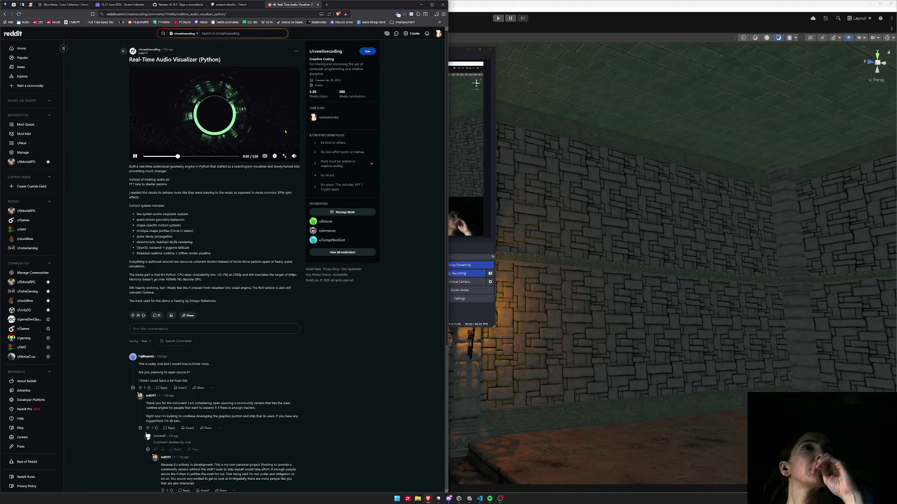
pyautogui.click(248, 133)
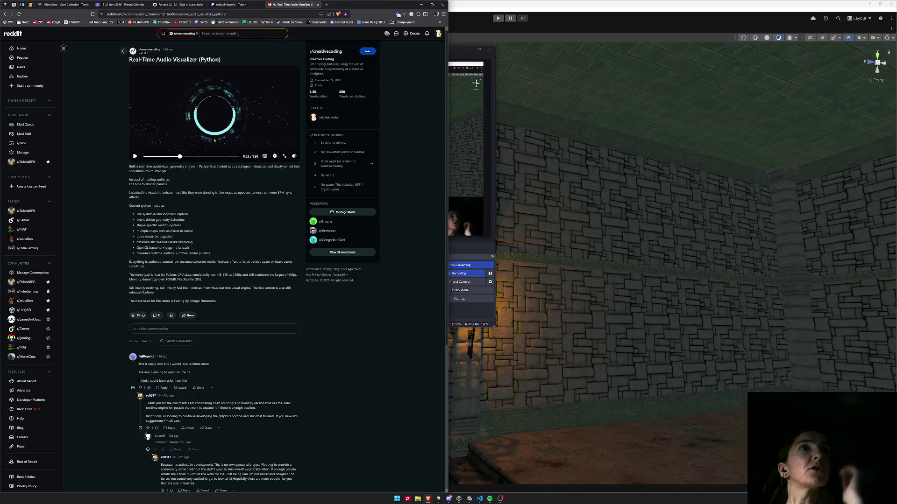
pyautogui.hotkey('ctrl', 'shift', 'Tab')
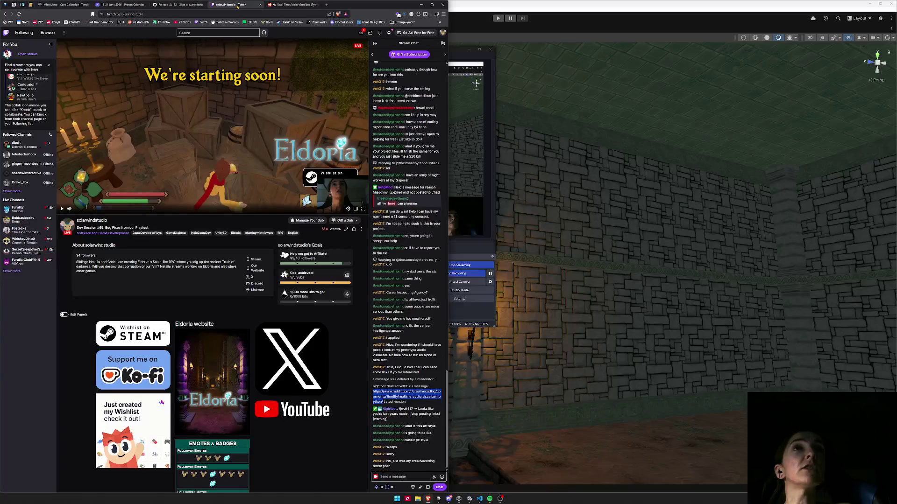
# - Bring the Unity editor in front of OBS so the banner and ivy scene shows in full
pyautogui.click(452, 5)
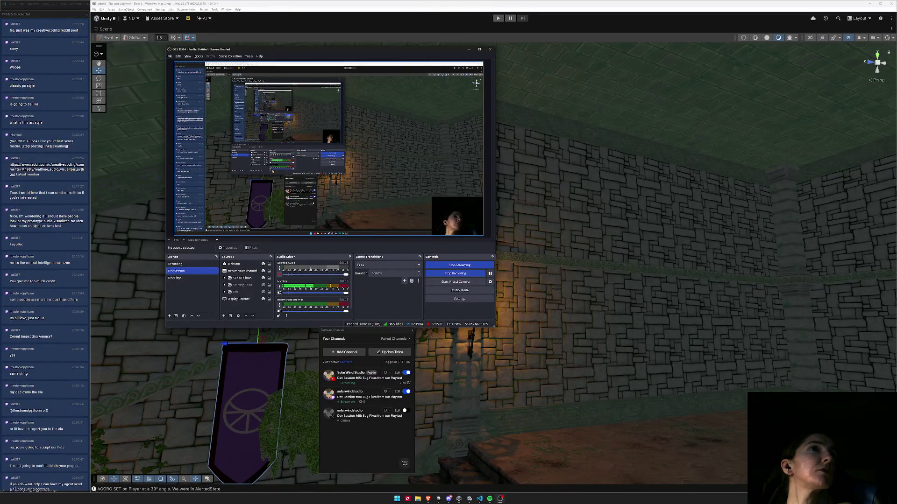
pyautogui.click(318, 2)
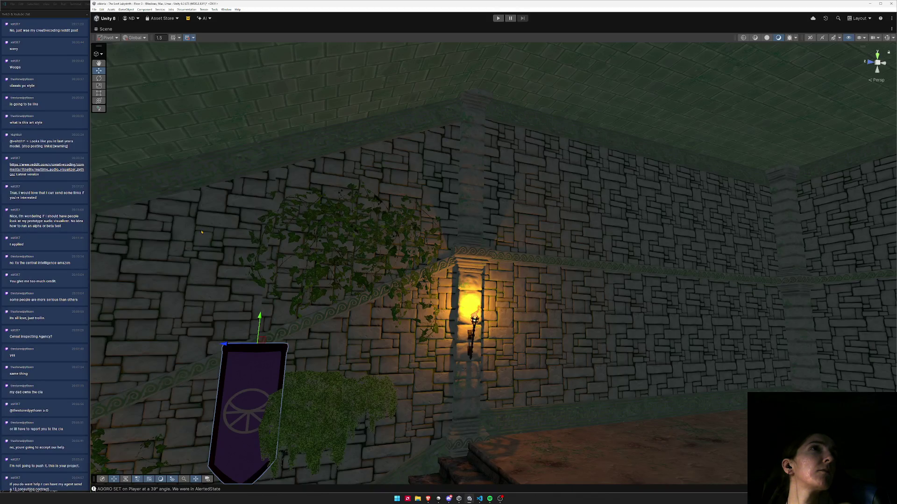
# - Zoom out over the Floor 3 hall and fly past the corridor to the ivy-covered pedestal room
pyautogui.moveTo(485, 239)
pyautogui.mouseDown()
pyautogui.moveTo(550, 226)
pyautogui.moveTo(383, 289)
pyautogui.moveTo(416, 337)
pyautogui.moveTo(606, 307)
pyautogui.moveTo(741, 257)
pyautogui.moveTo(767, 275)
pyautogui.moveTo(743, 276)
pyautogui.moveTo(763, 243)
pyautogui.moveTo(771, 255)
pyautogui.moveTo(581, 254)
pyautogui.moveTo(475, 290)
pyautogui.moveTo(595, 280)
pyautogui.moveTo(486, 221)
pyautogui.mouseUp()
pyautogui.scroll(-10, 382, 288)
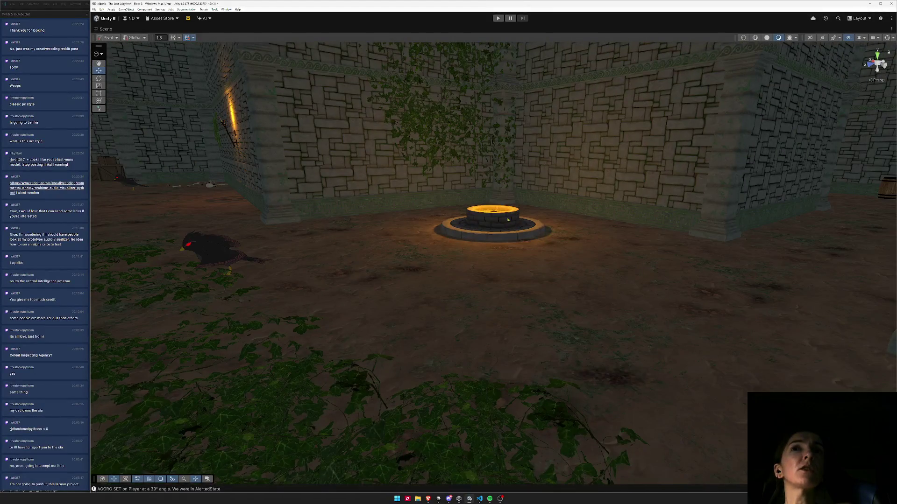
pyautogui.moveTo(482, 296)
pyautogui.mouseDown()
pyautogui.moveTo(544, 190)
pyautogui.moveTo(518, 195)
pyautogui.mouseUp()
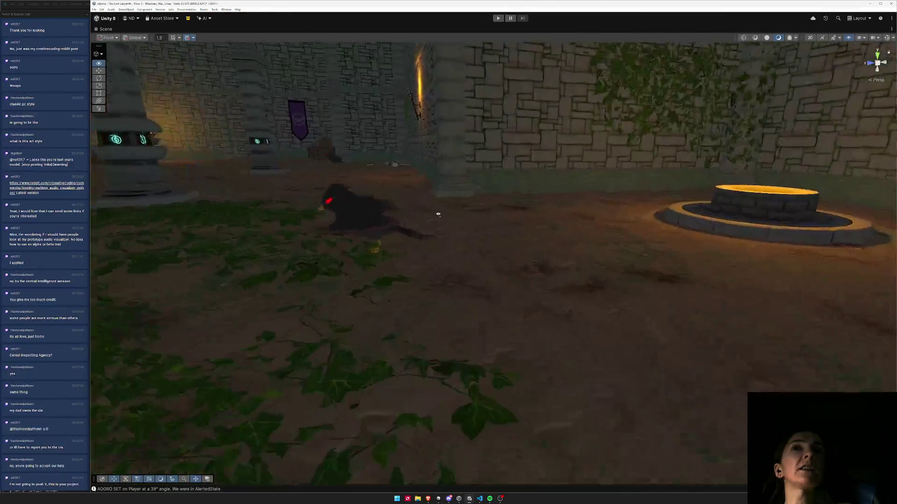
pyautogui.moveTo(438, 215)
pyautogui.mouseDown()
pyautogui.moveTo(542, 190)
pyautogui.moveTo(417, 169)
pyautogui.moveTo(378, 180)
pyautogui.moveTo(238, 184)
pyautogui.moveTo(582, 194)
pyautogui.moveTo(349, 192)
pyautogui.moveTo(277, 204)
pyautogui.mouseUp()
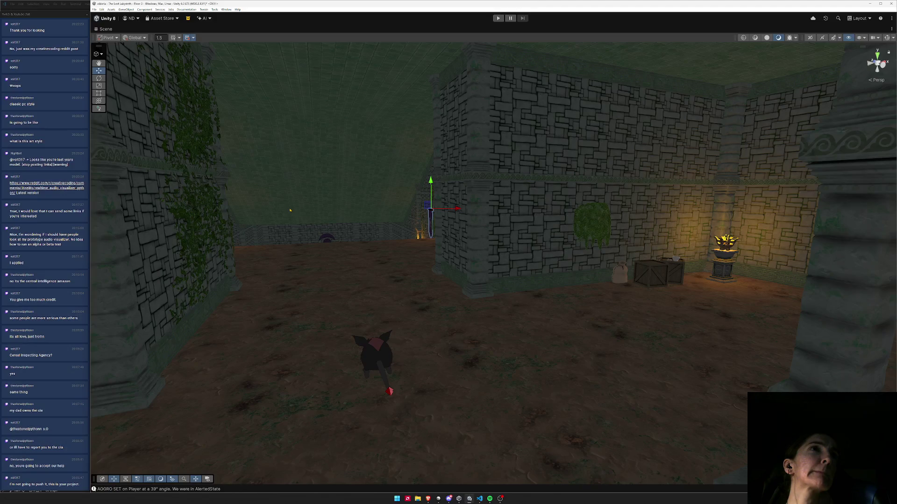
pyautogui.moveTo(393, 220)
pyautogui.mouseDown()
pyautogui.moveTo(145, 209)
pyautogui.moveTo(104, 196)
pyautogui.moveTo(15, 205)
pyautogui.moveTo(850, 204)
pyautogui.moveTo(830, 204)
pyautogui.mouseUp()
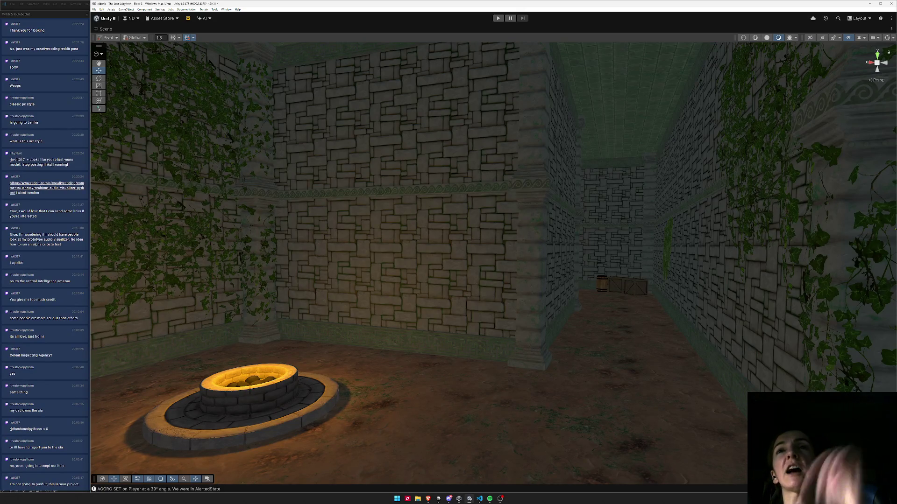
# - Fly through the pedestal room, corridor and chandelier hall to the staircase in the stone room
pyautogui.press('w')
pyautogui.press('w')
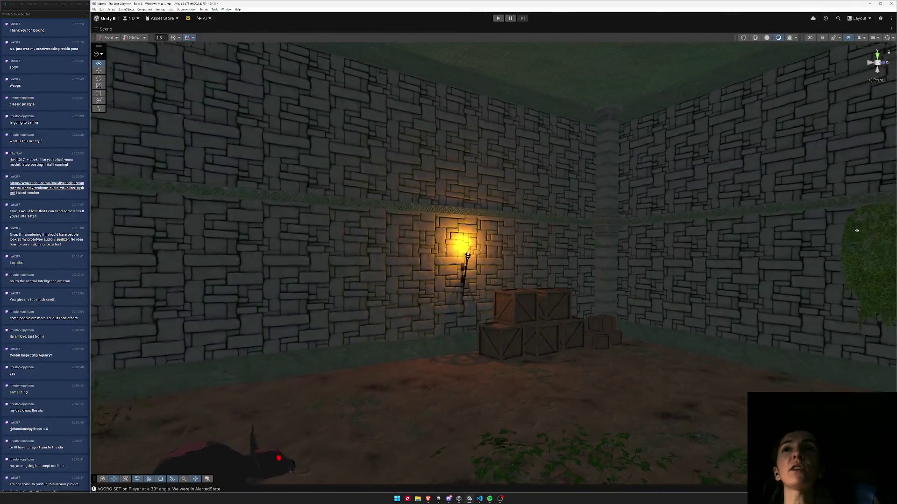
pyautogui.press('w')
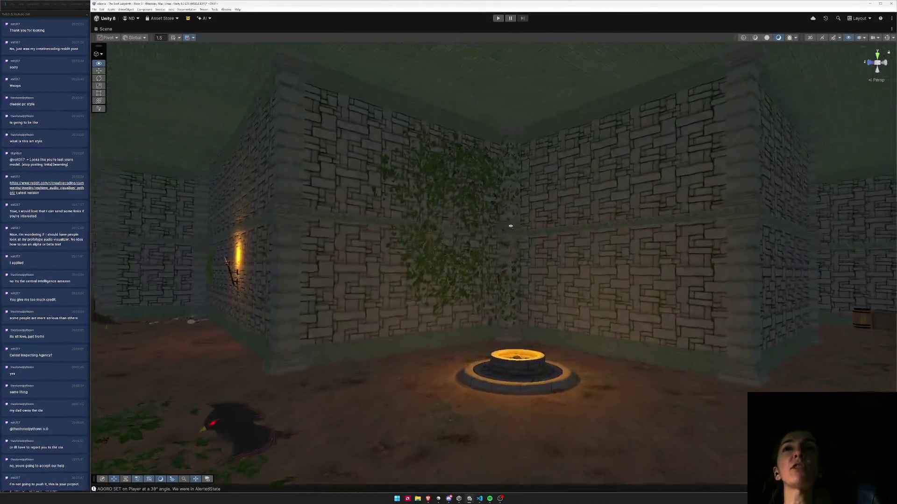
pyautogui.press('w')
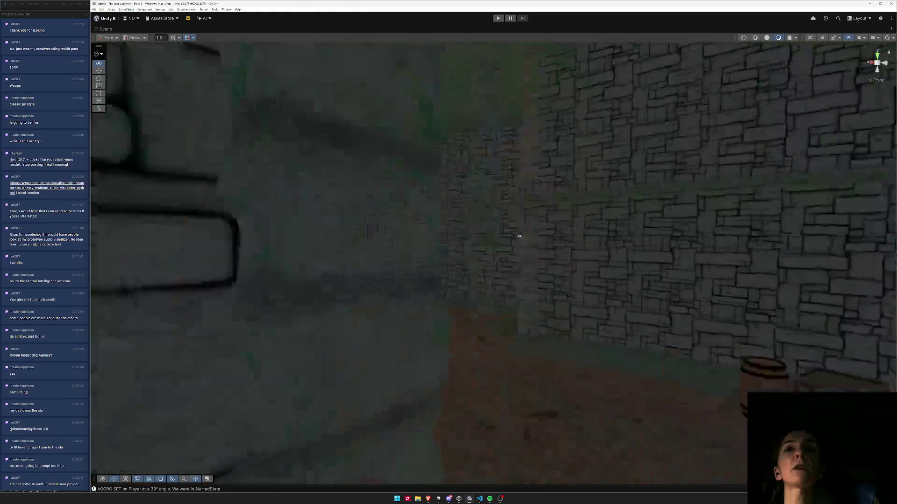
pyautogui.press('w')
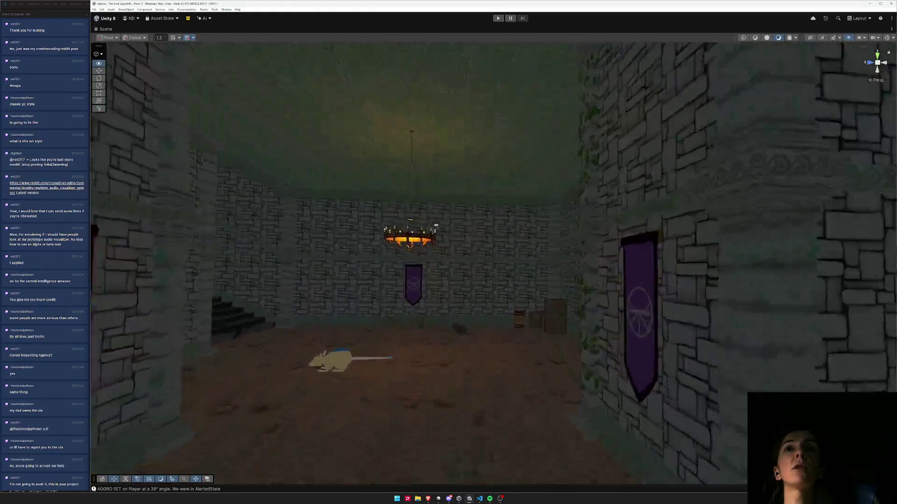
pyautogui.press('s')
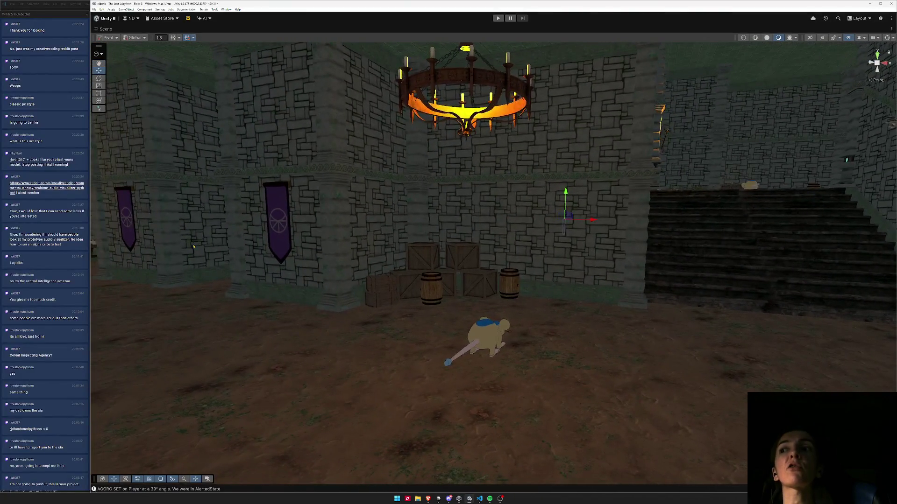
pyautogui.moveTo(374, 252)
pyautogui.mouseDown()
pyautogui.moveTo(287, 246)
pyautogui.moveTo(467, 263)
pyautogui.moveTo(503, 253)
pyautogui.moveTo(605, 261)
pyautogui.moveTo(659, 249)
pyautogui.moveTo(534, 240)
pyautogui.moveTo(656, 234)
pyautogui.moveTo(764, 254)
pyautogui.mouseUp()
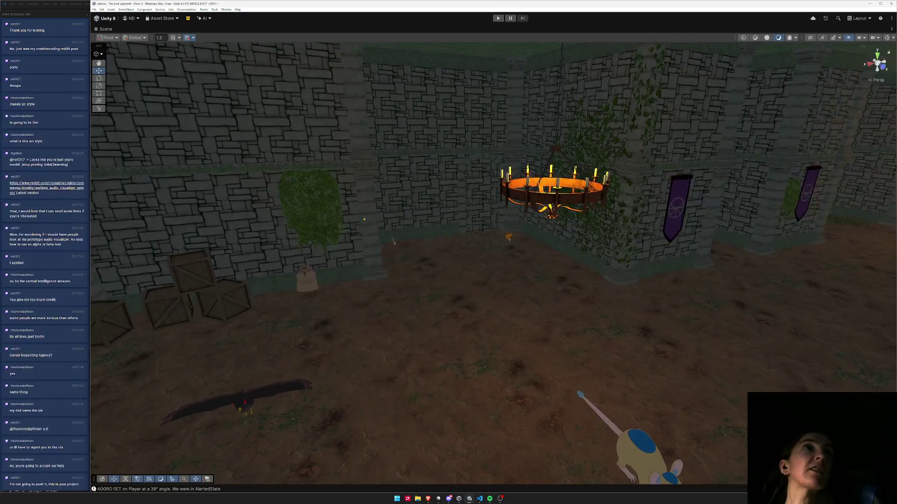
pyautogui.press('f')
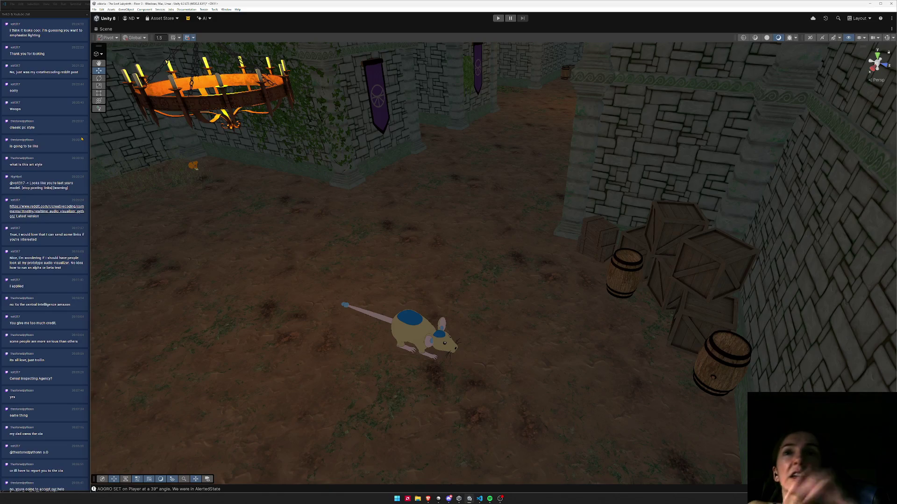
pyautogui.rightClick(476, 242)
pyautogui.press('w')
pyautogui.moveTo(725, 174)
pyautogui.mouseDown()
pyautogui.moveTo(453, 146)
pyautogui.moveTo(444, 257)
pyautogui.moveTo(450, 250)
pyautogui.moveTo(389, 246)
pyautogui.moveTo(673, 234)
pyautogui.moveTo(660, 226)
pyautogui.moveTo(484, 268)
pyautogui.moveTo(509, 249)
pyautogui.moveTo(514, 254)
pyautogui.moveTo(316, 256)
pyautogui.moveTo(311, 286)
pyautogui.moveTo(337, 304)
pyautogui.moveTo(456, 300)
pyautogui.moveTo(425, 311)
pyautogui.moveTo(439, 318)
pyautogui.mouseUp()
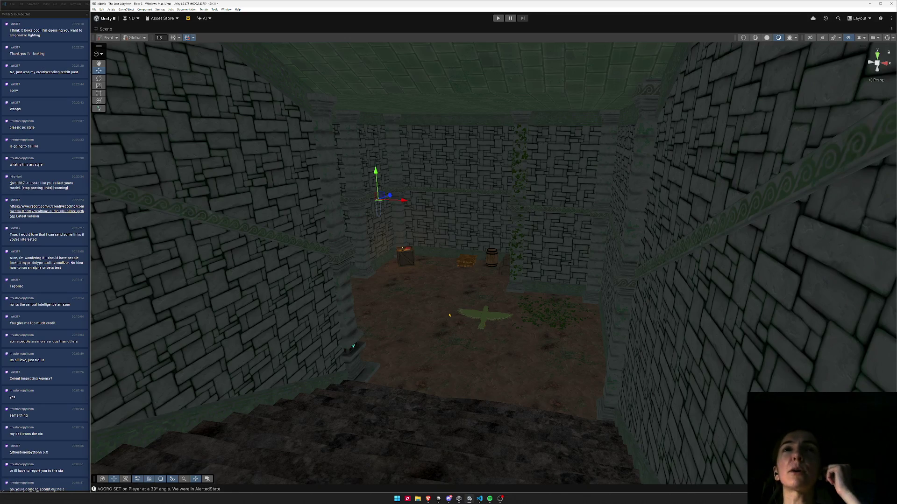
# - Look around the stair wall and hall to inspect the hanging banners
pyautogui.moveTo(449, 315)
pyautogui.mouseDown()
pyautogui.moveTo(431, 271)
pyautogui.moveTo(412, 286)
pyautogui.moveTo(413, 278)
pyautogui.moveTo(544, 287)
pyautogui.mouseUp()
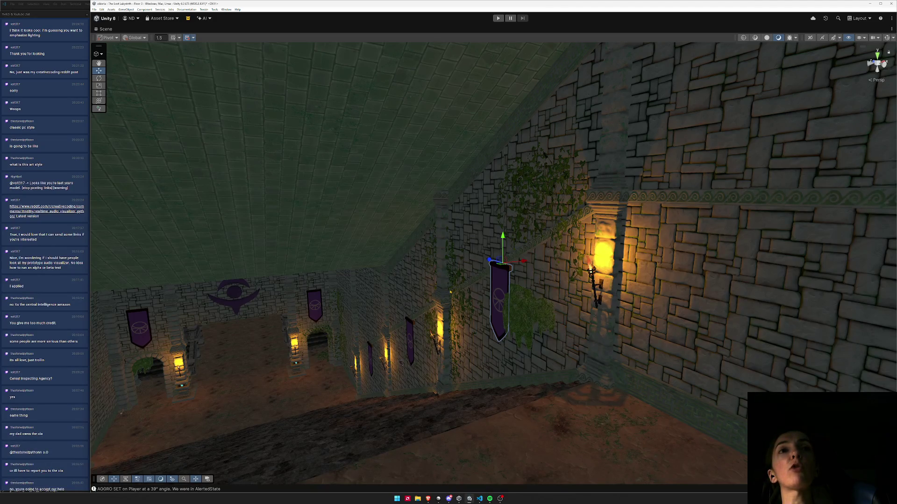
pyautogui.moveTo(450, 292); pyautogui.dragTo(429, 276)
pyautogui.moveTo(601, 296); pyautogui.dragTo(621, 276)
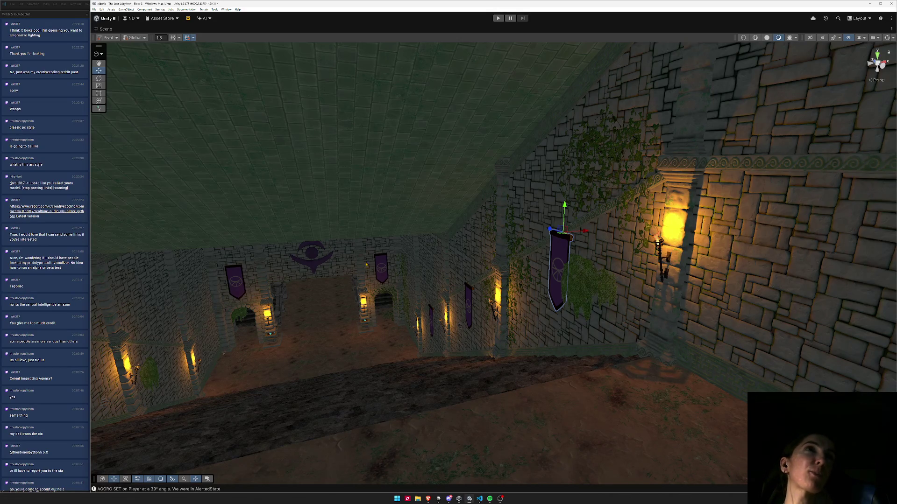
pyautogui.moveTo(369, 296)
pyautogui.mouseDown()
pyautogui.moveTo(540, 304)
pyautogui.moveTo(536, 343)
pyautogui.moveTo(379, 333)
pyautogui.mouseUp()
# - Select a hanging banner and turn off Maximize on the Scene tab to restore the full layout
pyautogui.click(537, 343)
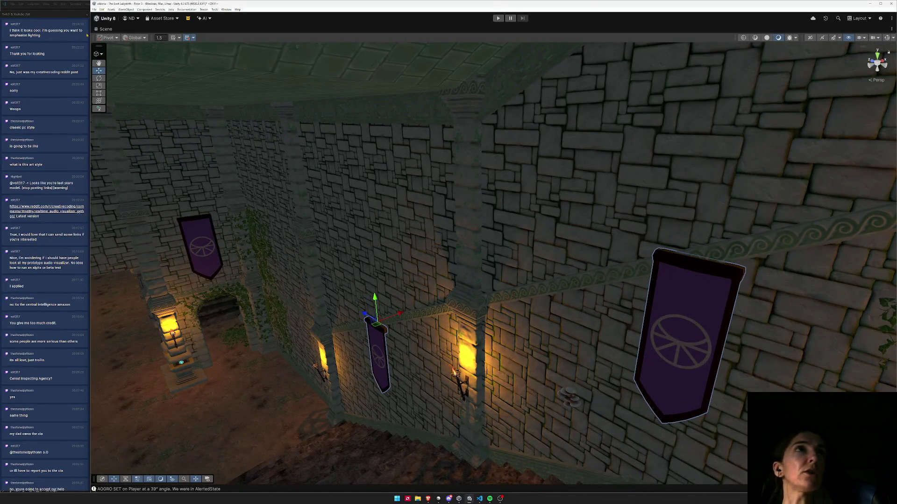
pyautogui.rightClick(104, 28)
pyautogui.click(119, 36)
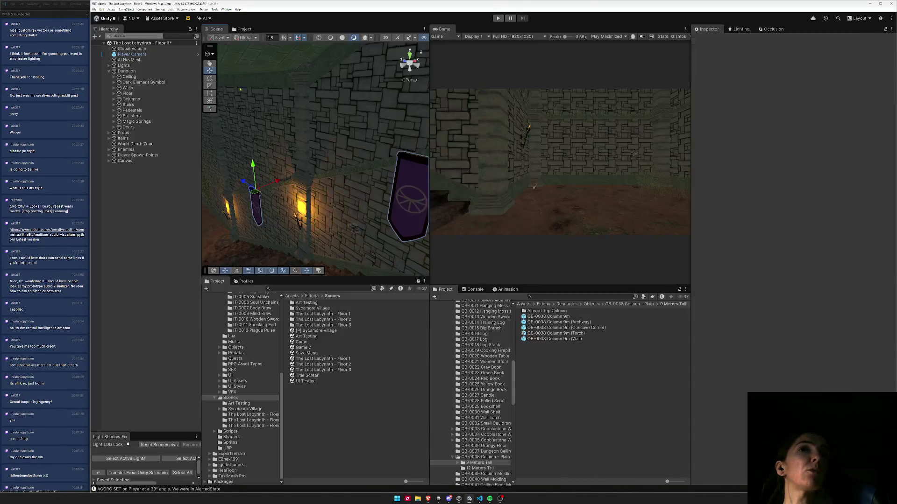
# - Duplicate the selected banners, slide the copy along X, then undo the copy
pyautogui.moveTo(208, 176)
pyautogui.mouseDown()
pyautogui.moveTo(251, 167)
pyautogui.moveTo(278, 201)
pyautogui.moveTo(326, 202)
pyautogui.moveTo(228, 200)
pyautogui.moveTo(306, 215)
pyautogui.mouseUp()
pyautogui.moveTo(149, 160)
pyautogui.mouseDown()
pyautogui.moveTo(48, 121)
pyautogui.moveTo(123, 144)
pyautogui.mouseUp()
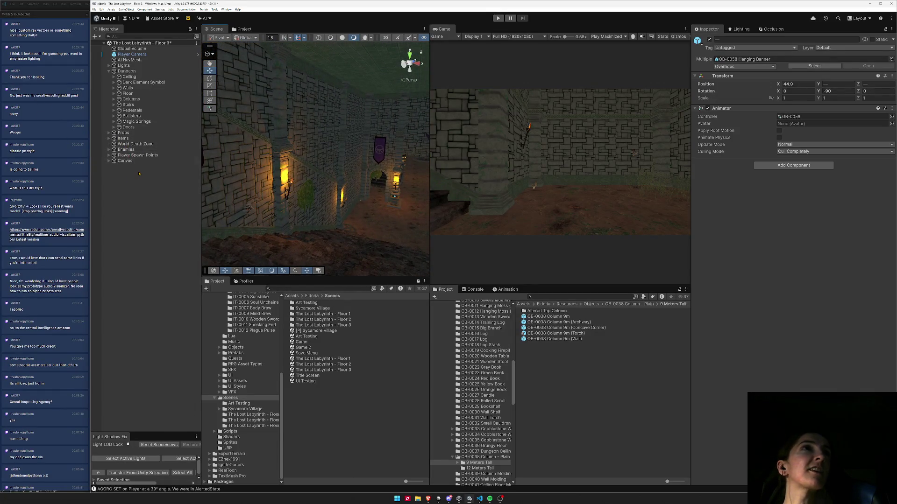
pyautogui.moveTo(326, 182); pyautogui.dragTo(397, 186)
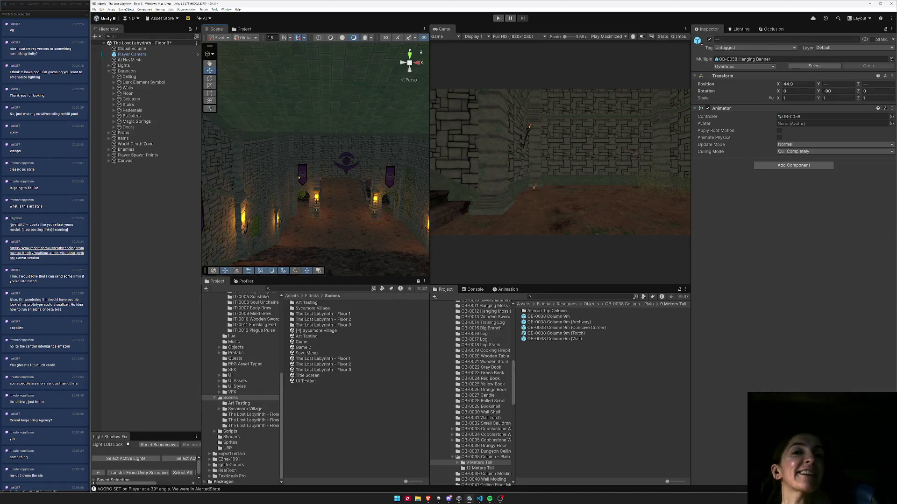
pyautogui.moveTo(354, 186)
pyautogui.mouseDown()
pyautogui.moveTo(373, 223)
pyautogui.moveTo(341, 211)
pyautogui.moveTo(380, 203)
pyautogui.moveTo(399, 210)
pyautogui.mouseUp()
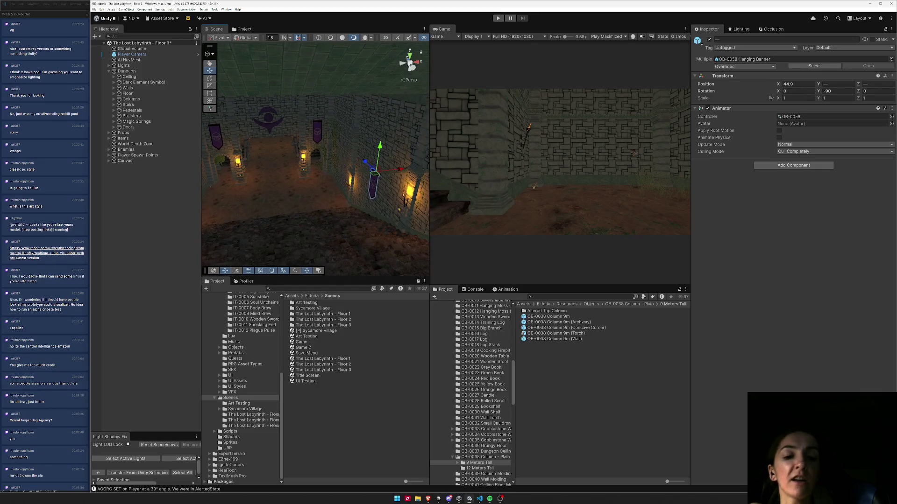
pyautogui.hotkey('ctrl', 'd')
pyautogui.moveTo(400, 169)
pyautogui.mouseDown()
pyautogui.moveTo(290, 177)
pyautogui.moveTo(420, 183)
pyautogui.mouseUp()
pyautogui.hotkey('ctrl', 'z')
pyautogui.hotkey('ctrl', 'z')
pyautogui.moveTo(355, 199); pyautogui.dragTo(361, 201)
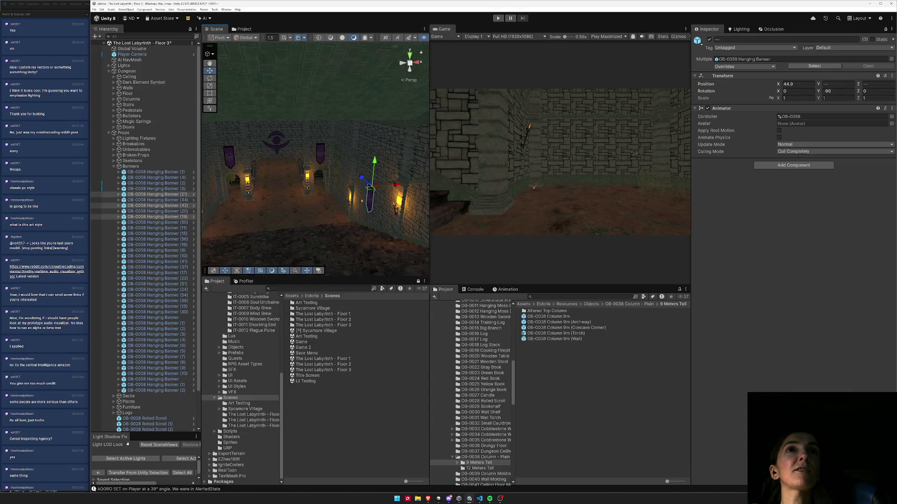
# - Duplicate Hanging Banner (19) and set the copy's Y rotation to 90
pyautogui.click(151, 196)
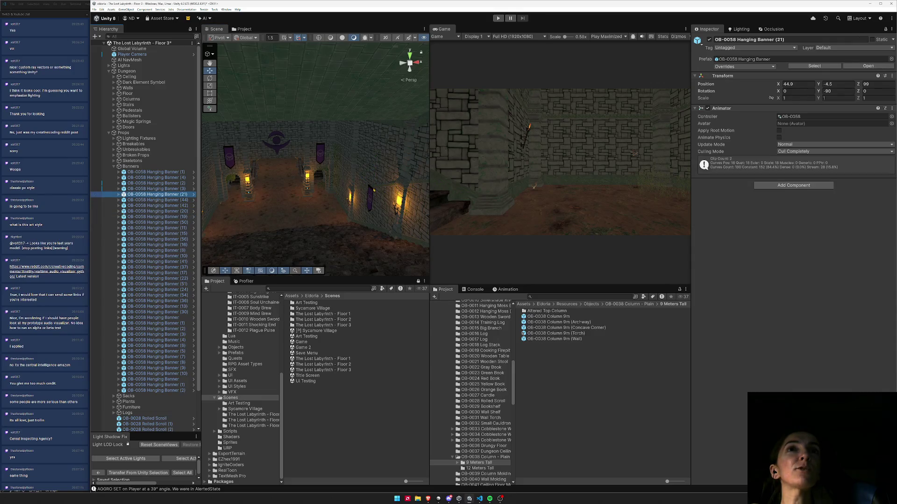
pyautogui.click(374, 190)
pyautogui.moveTo(374, 191)
pyautogui.mouseDown()
pyautogui.moveTo(319, 205)
pyautogui.moveTo(364, 208)
pyautogui.mouseUp()
pyautogui.hotkey('ctrl', 'd')
pyautogui.moveTo(422, 191)
pyautogui.mouseDown()
pyautogui.moveTo(390, 198)
pyautogui.moveTo(248, 184)
pyautogui.moveTo(217, 168)
pyautogui.mouseUp()
pyautogui.scroll(10, 218, 168)
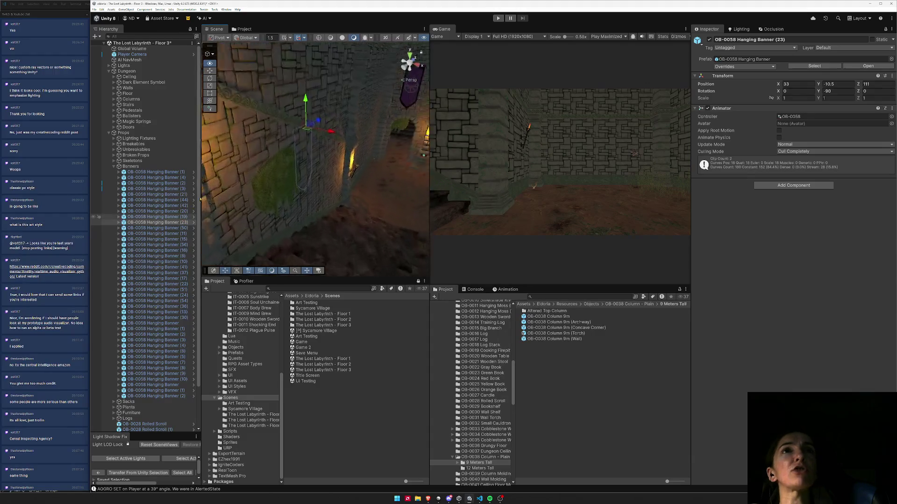
pyautogui.click(839, 91)
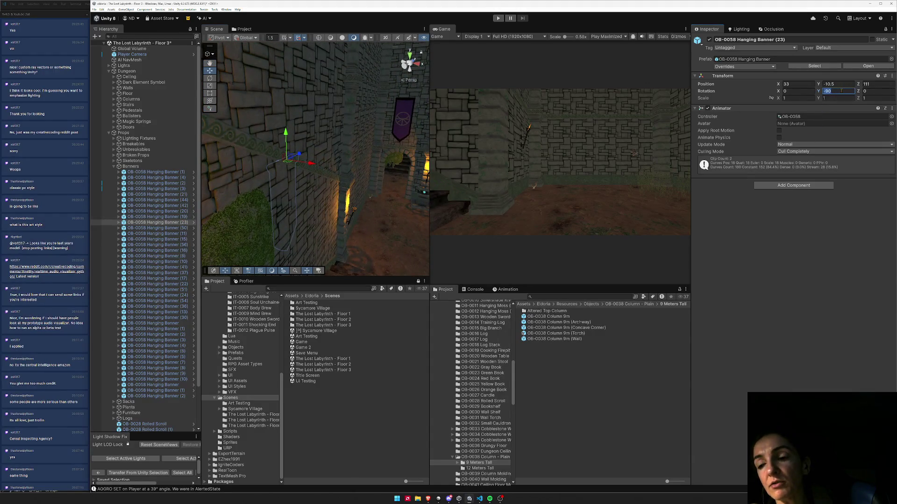
pyautogui.write('90')
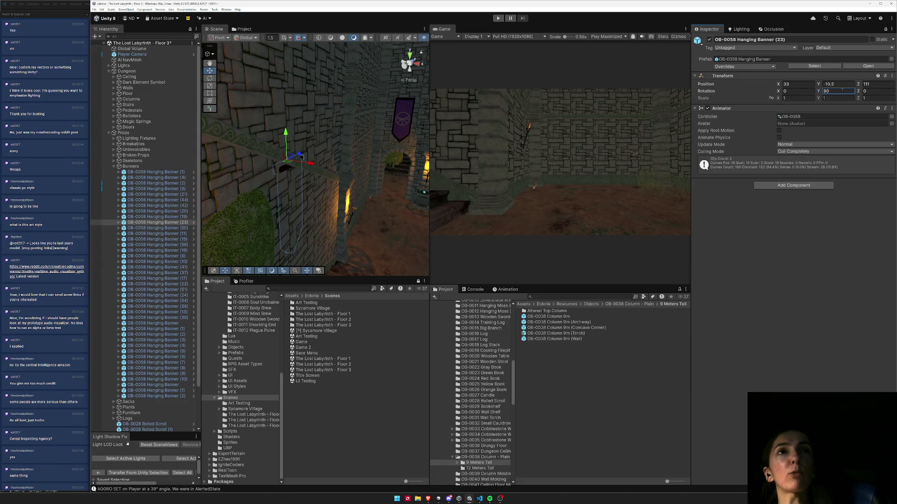
# - Add Hanging Banner (21), Hanging Banner (44) and a sixth banner to the selection, framing them
pyautogui.moveTo(312, 190)
pyautogui.mouseDown()
pyautogui.moveTo(358, 162)
pyautogui.moveTo(346, 172)
pyautogui.mouseUp()
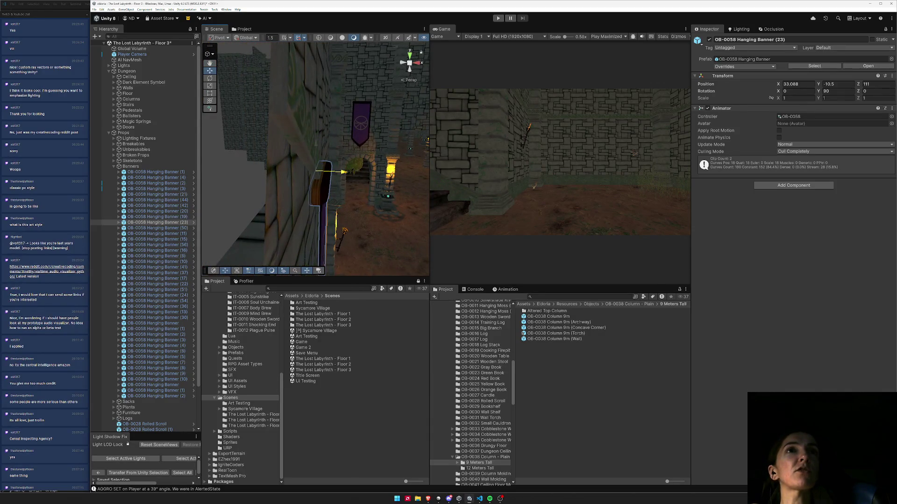
pyautogui.moveTo(345, 172)
pyautogui.mouseDown()
pyautogui.moveTo(469, 151)
pyautogui.moveTo(367, 249)
pyautogui.moveTo(341, 234)
pyautogui.moveTo(369, 208)
pyautogui.moveTo(351, 234)
pyautogui.mouseUp()
pyautogui.keyDown('shift'); pyautogui.click(339, 247); pyautogui.keyUp('shift')
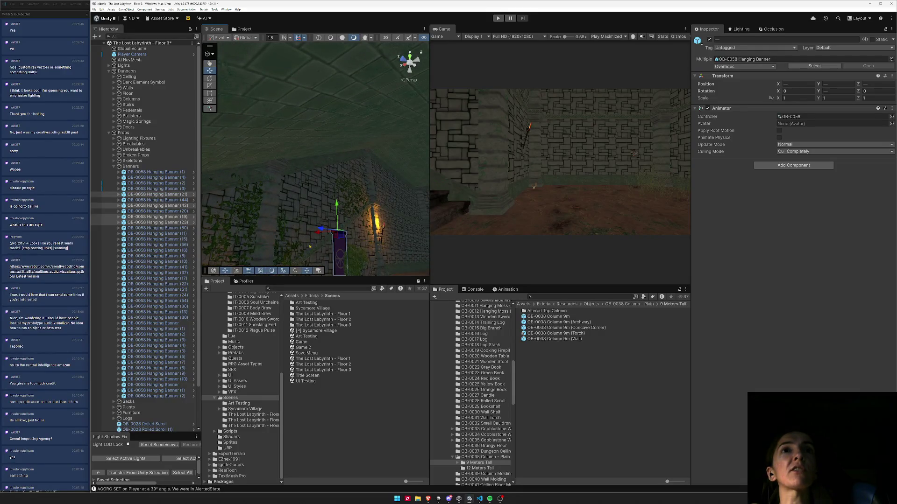
pyautogui.press('f')
pyautogui.keyDown('shift'); pyautogui.click(304, 211); pyautogui.keyUp('shift')
pyautogui.press('f')
pyautogui.keyDown('shift'); pyautogui.click(334, 201); pyautogui.keyUp('shift')
pyautogui.moveTo(334, 201)
pyautogui.mouseDown()
pyautogui.moveTo(329, 224)
pyautogui.moveTo(322, 197)
pyautogui.moveTo(312, 196)
pyautogui.moveTo(322, 224)
pyautogui.mouseUp()
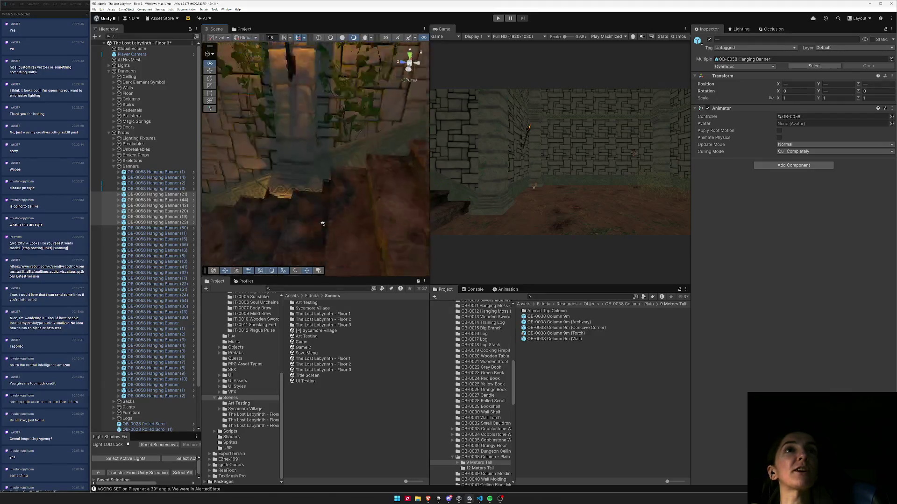
# - Delete the torch-lit column from the stairwell
pyautogui.press('f')
pyautogui.click(308, 176)
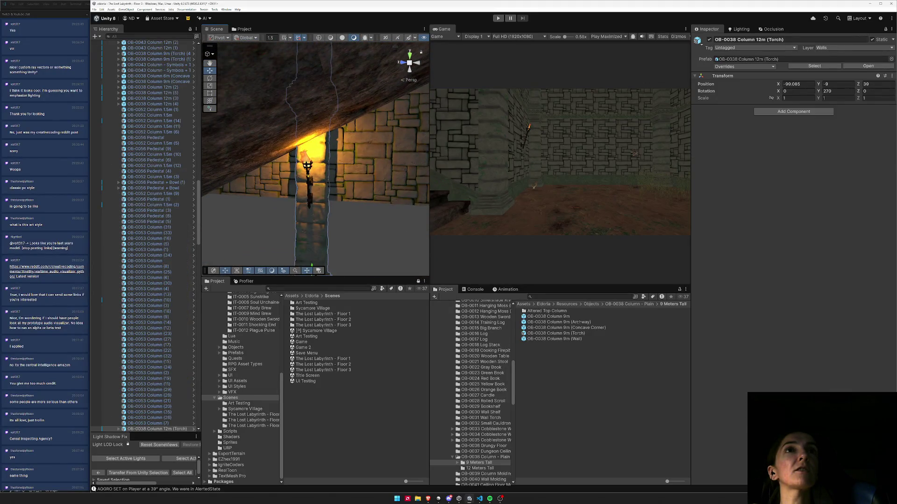
pyautogui.press('Delete')
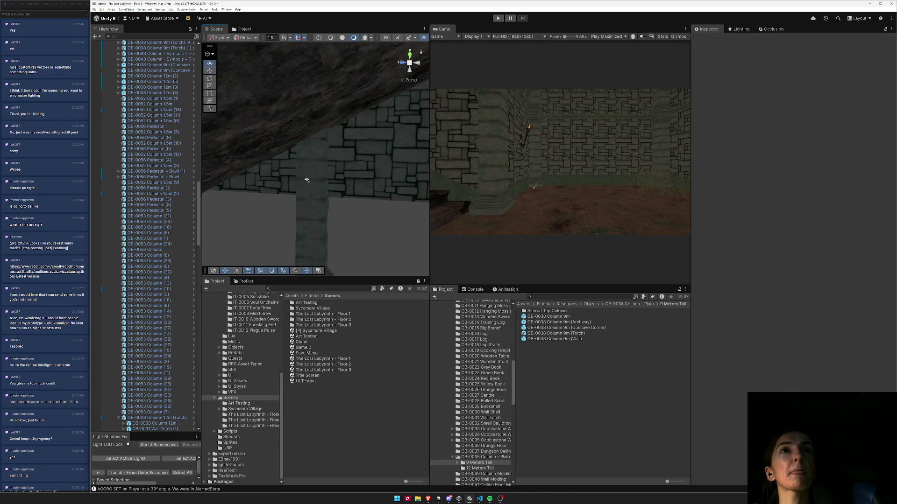
pyautogui.scroll(-5, 307, 176)
# - Raise the hanging moss and Ivy - Wall (33) higher up the wall above the banner
pyautogui.click(347, 166)
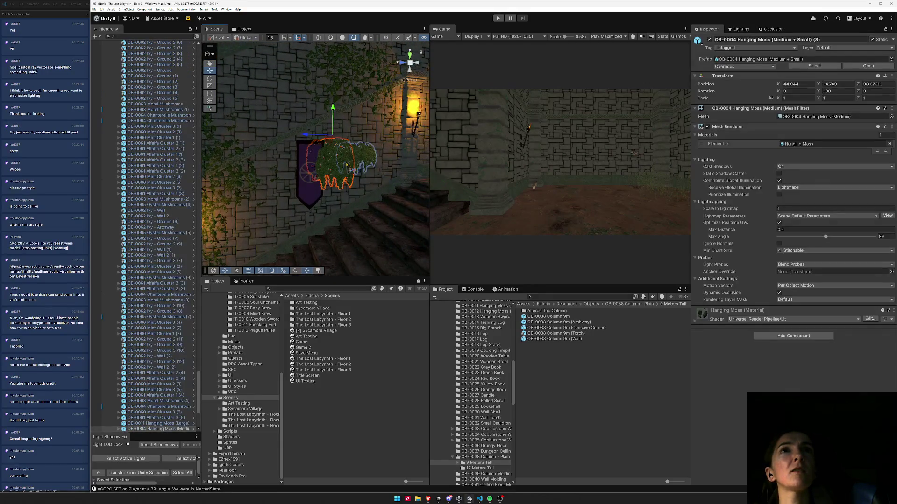
pyautogui.moveTo(332, 119)
pyautogui.mouseDown()
pyautogui.moveTo(332, 102)
pyautogui.moveTo(354, 93)
pyautogui.moveTo(311, 167)
pyautogui.moveTo(312, 153)
pyautogui.mouseUp()
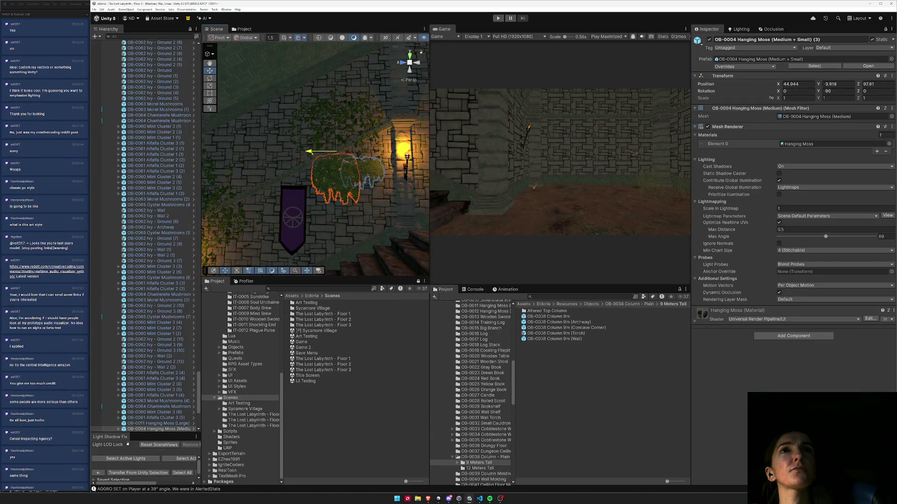
pyautogui.click(337, 109)
pyautogui.press('f')
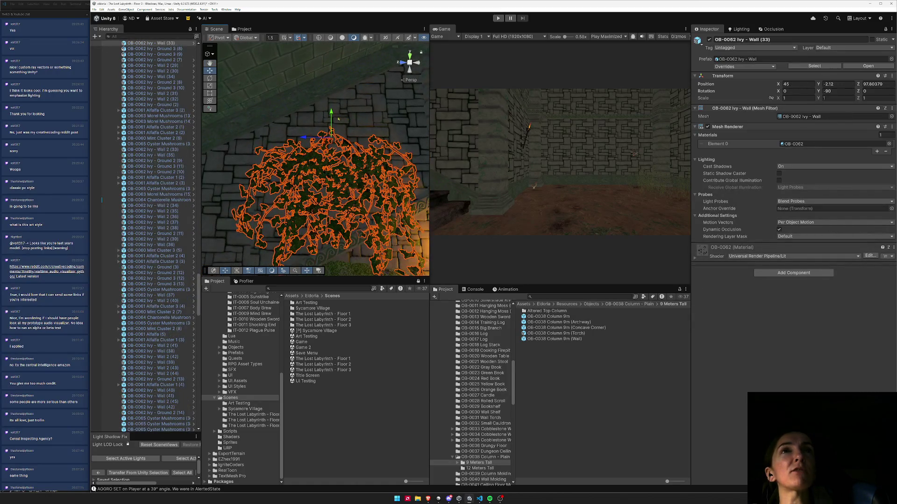
pyautogui.moveTo(331, 123); pyautogui.dragTo(331, 84)
pyautogui.moveTo(336, 116)
pyautogui.mouseDown()
pyautogui.moveTo(348, 127)
pyautogui.moveTo(305, 101)
pyautogui.moveTo(303, 111)
pyautogui.moveTo(344, 87)
pyautogui.mouseUp()
pyautogui.moveTo(336, 140)
pyautogui.mouseDown()
pyautogui.moveTo(97, 217)
pyautogui.moveTo(32, 163)
pyautogui.mouseUp()
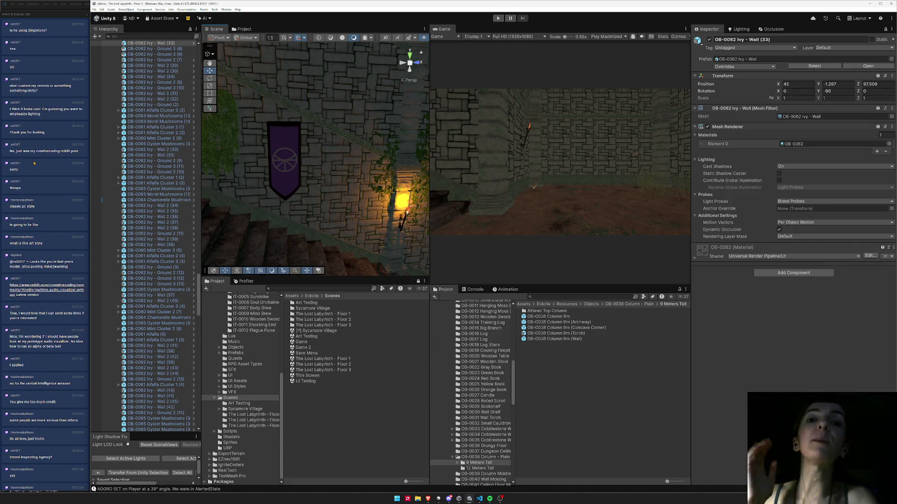
pyautogui.moveTo(265, 204)
pyautogui.mouseDown()
pyautogui.moveTo(173, 152)
pyautogui.moveTo(473, 196)
pyautogui.moveTo(562, 197)
pyautogui.moveTo(353, 187)
pyautogui.moveTo(331, 197)
pyautogui.moveTo(358, 202)
pyautogui.mouseUp()
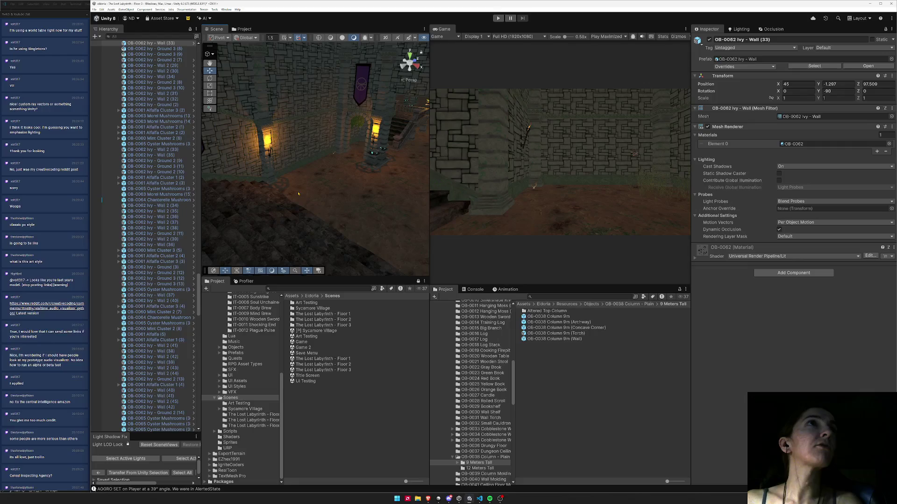
pyautogui.moveTo(352, 175)
pyautogui.mouseDown()
pyautogui.moveTo(412, 175)
pyautogui.moveTo(341, 169)
pyautogui.mouseUp()
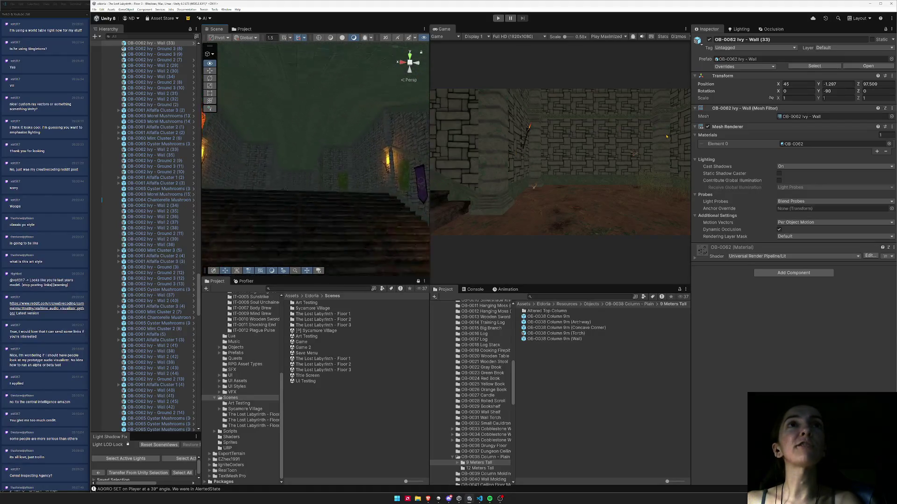
pyautogui.moveTo(444, 200)
pyautogui.mouseDown()
pyautogui.moveTo(571, 253)
pyautogui.moveTo(242, 188)
pyautogui.mouseUp()
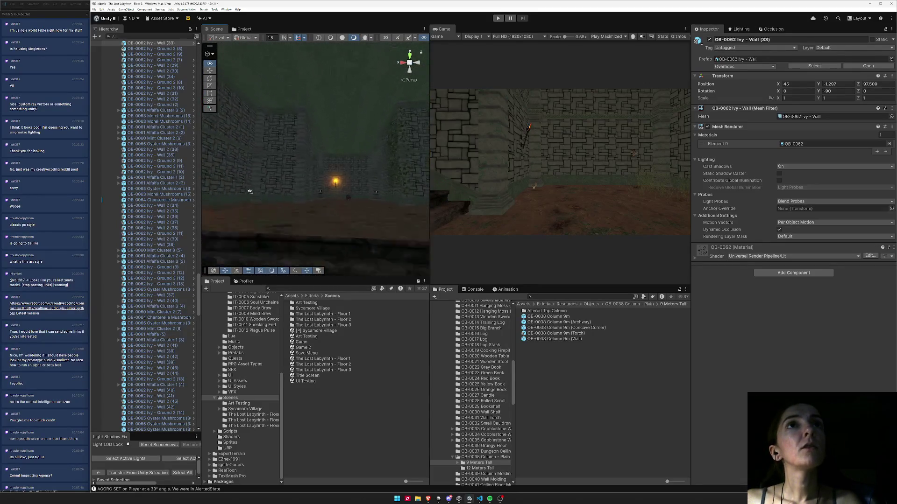
pyautogui.moveTo(383, 221); pyautogui.dragTo(527, 225)
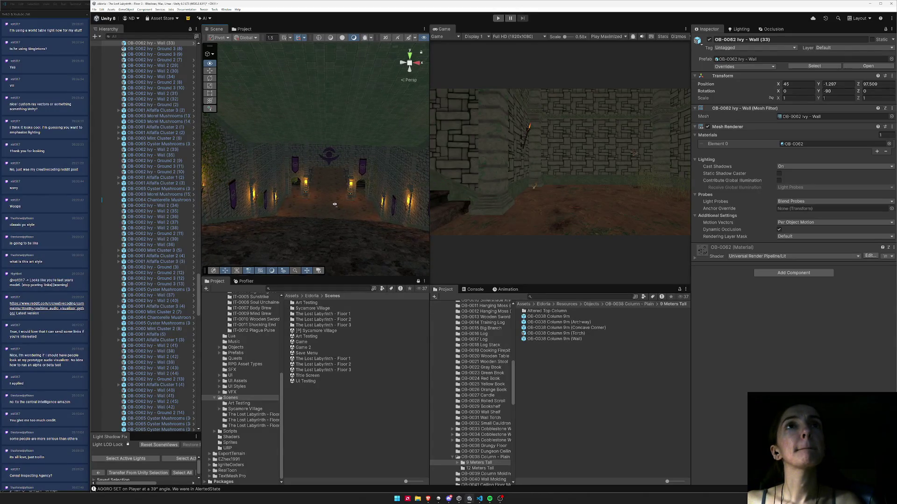
pyautogui.moveTo(344, 220)
pyautogui.mouseDown()
pyautogui.moveTo(370, 168)
pyautogui.moveTo(379, 169)
pyautogui.mouseUp()
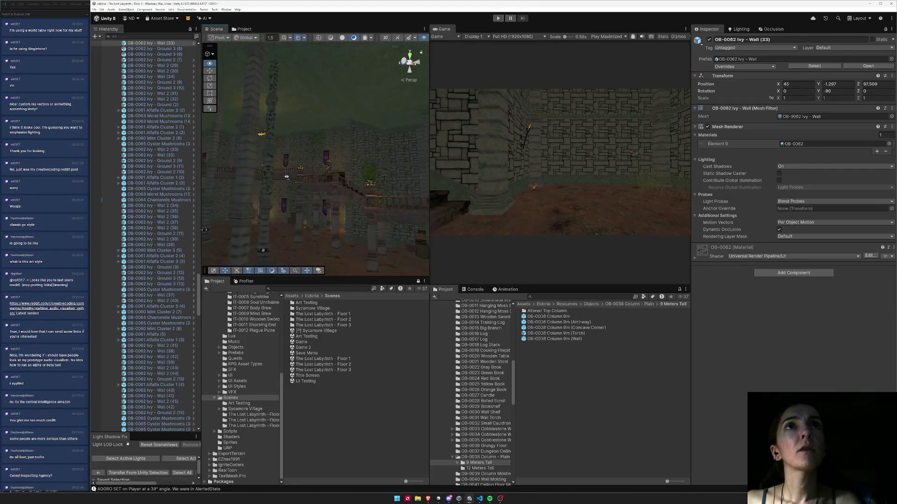
pyautogui.moveTo(292, 183)
pyautogui.mouseDown()
pyautogui.moveTo(402, 180)
pyautogui.moveTo(242, 170)
pyautogui.mouseUp()
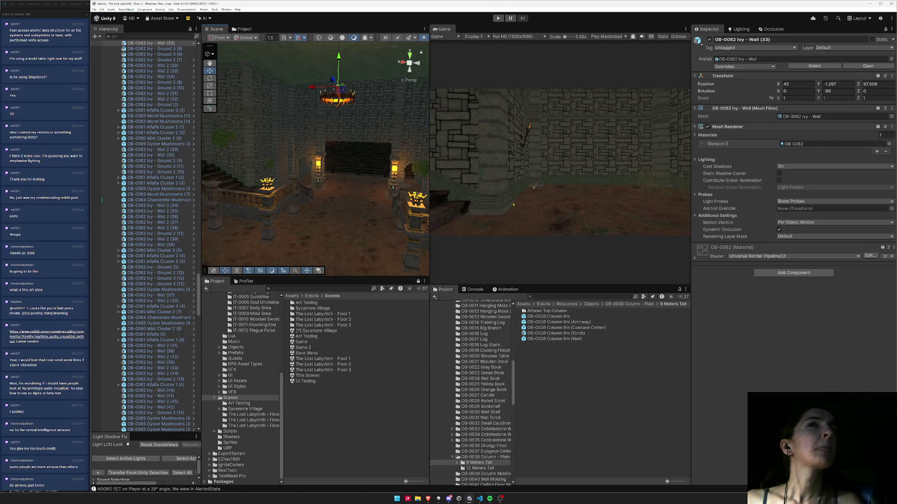
pyautogui.moveTo(292, 199)
pyautogui.mouseDown()
pyautogui.moveTo(356, 192)
pyautogui.moveTo(380, 212)
pyautogui.moveTo(441, 176)
pyautogui.moveTo(309, 162)
pyautogui.mouseUp()
pyautogui.click(484, 287)
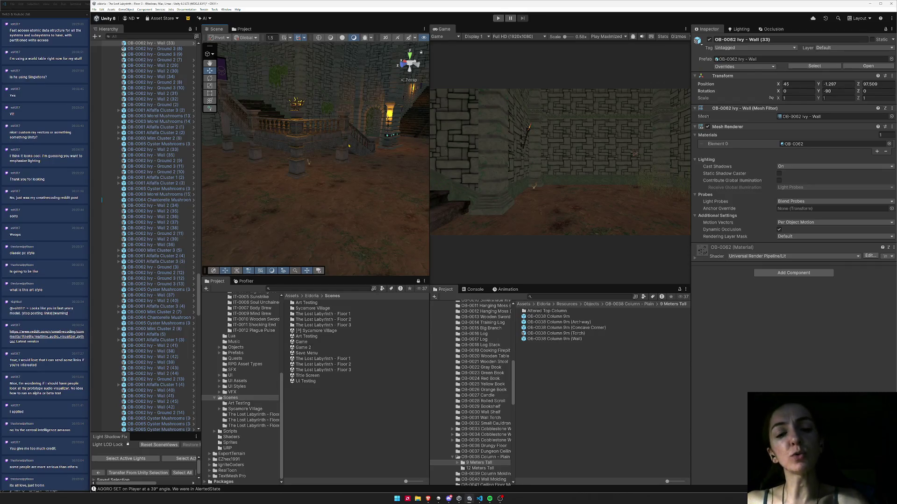
pyautogui.moveTo(339, 141); pyautogui.dragTo(252, 148)
pyautogui.press('Up')
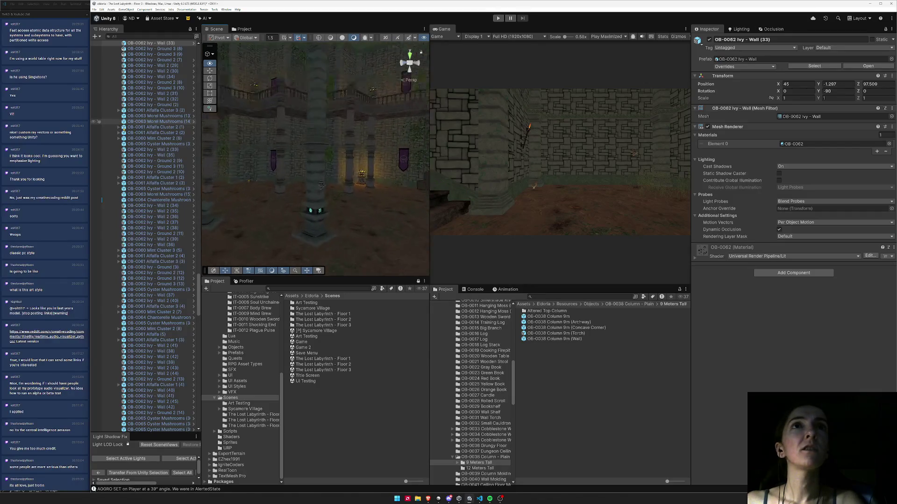
pyautogui.press('f')
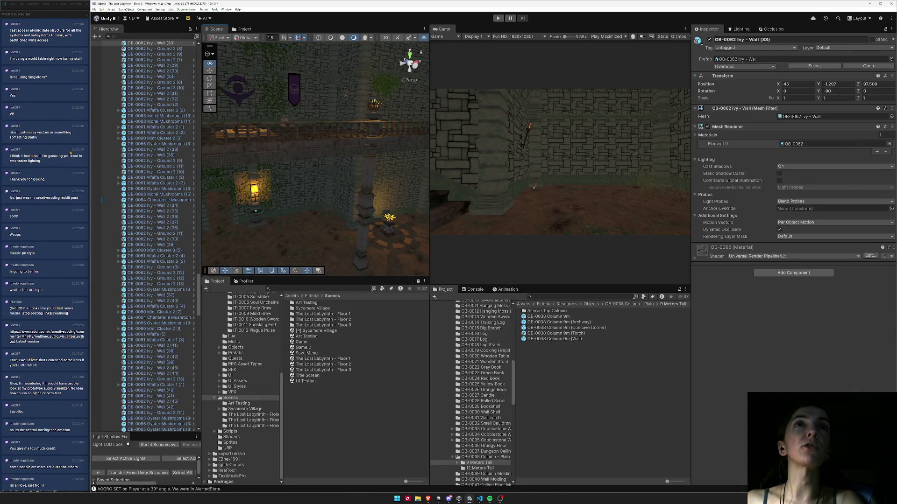
pyautogui.press('Left')
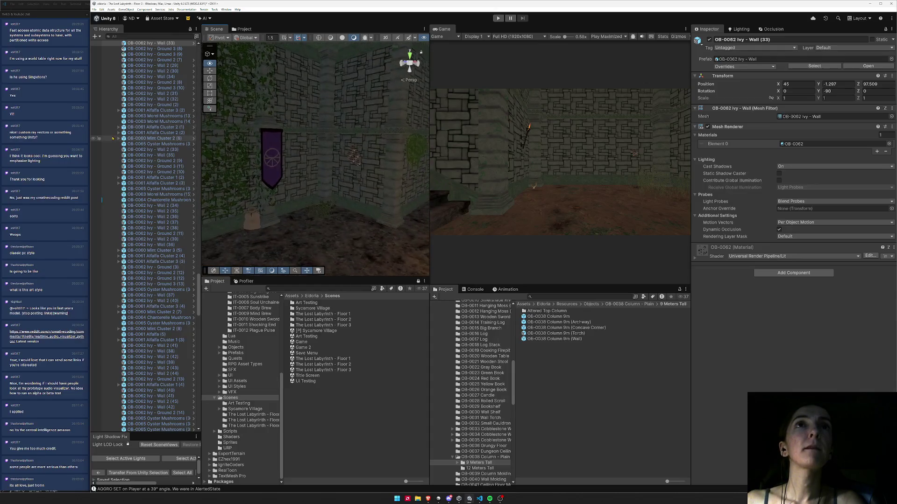
pyautogui.press('Up')
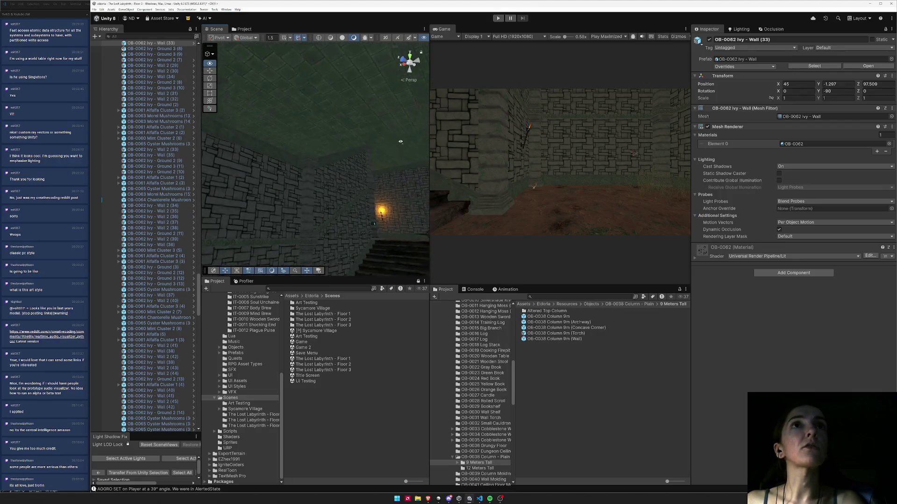
pyautogui.moveTo(393, 144)
pyautogui.mouseDown()
pyautogui.moveTo(380, 144)
pyautogui.moveTo(380, 177)
pyautogui.moveTo(258, 119)
pyautogui.moveTo(263, 165)
pyautogui.mouseUp()
pyautogui.moveTo(511, 186)
pyautogui.mouseDown()
pyautogui.moveTo(595, 192)
pyautogui.moveTo(625, 184)
pyautogui.moveTo(616, 205)
pyautogui.mouseUp()
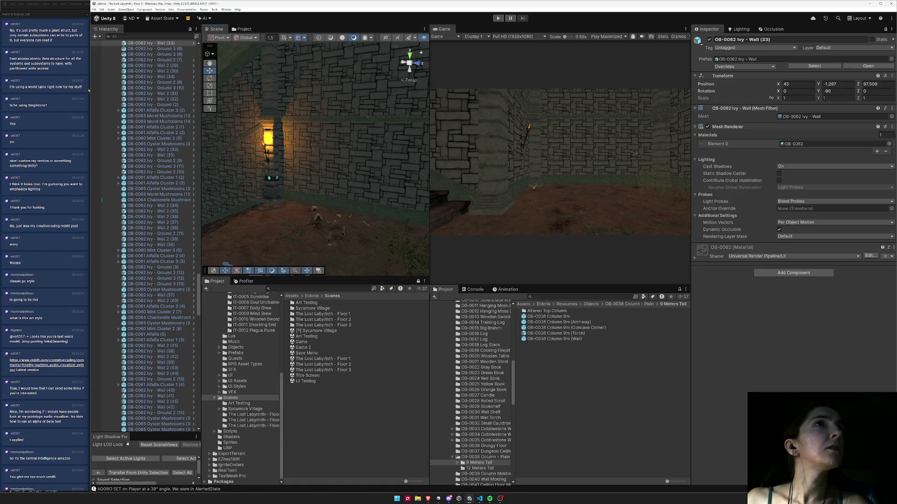
pyautogui.hotkey('alt', 'Tab')
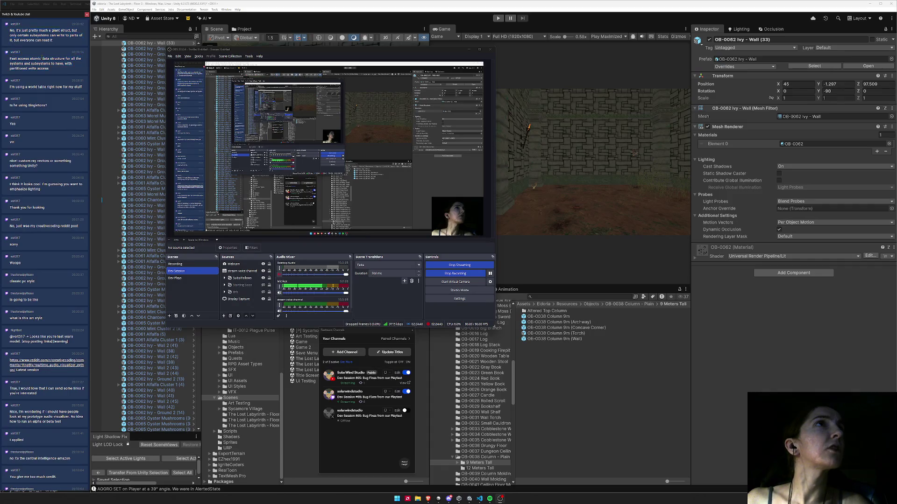
# - Select and copy the three chat messages on the Twitch stream page
pyautogui.hotkey('alt', 'Tab')
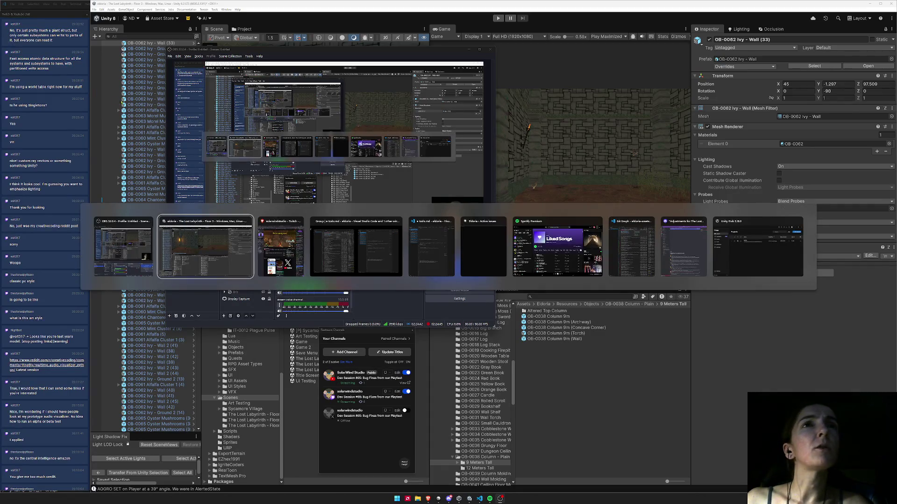
pyautogui.hotkey('alt', 'Tab')
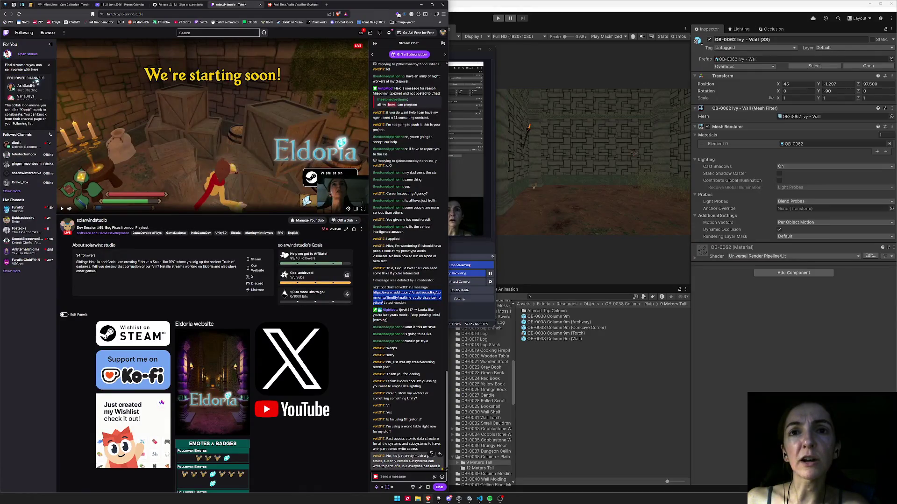
pyautogui.click(441, 469)
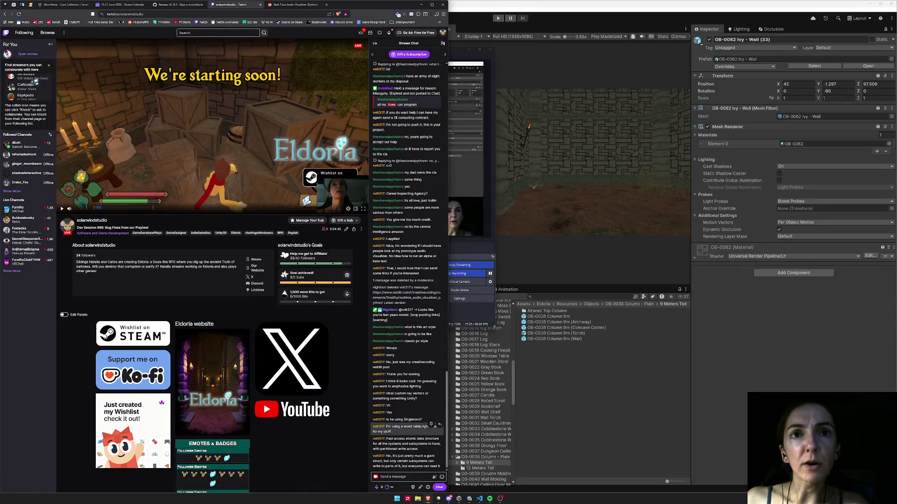
pyautogui.moveTo(373, 427); pyautogui.dragTo(435, 461)
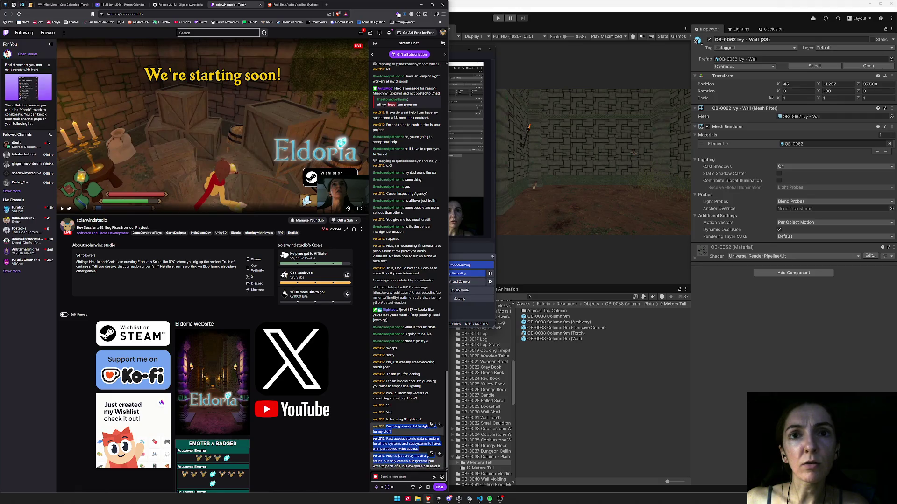
pyautogui.hotkey('alt', 'Tab')
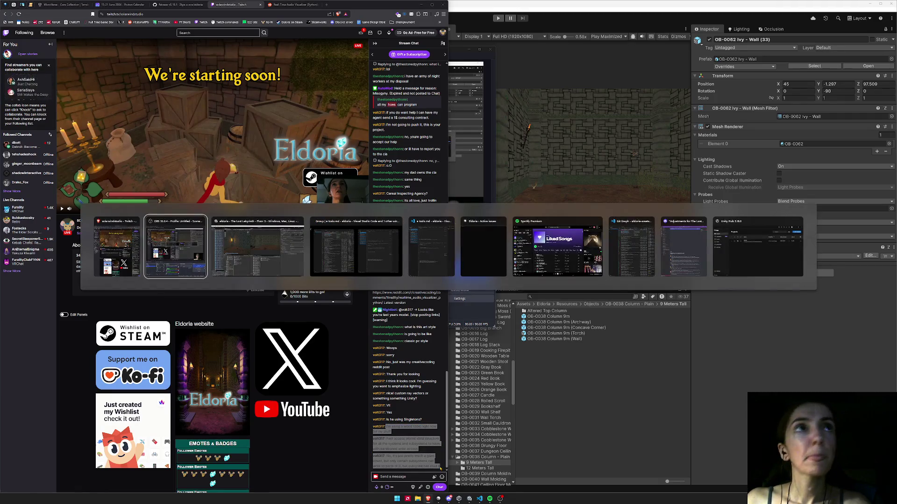
# - Paste the chat lines into todo.md in the code editor and return to Unity
pyautogui.hotkey('alt', 'Tab')
pyautogui.hotkey('alt', 'Tab')
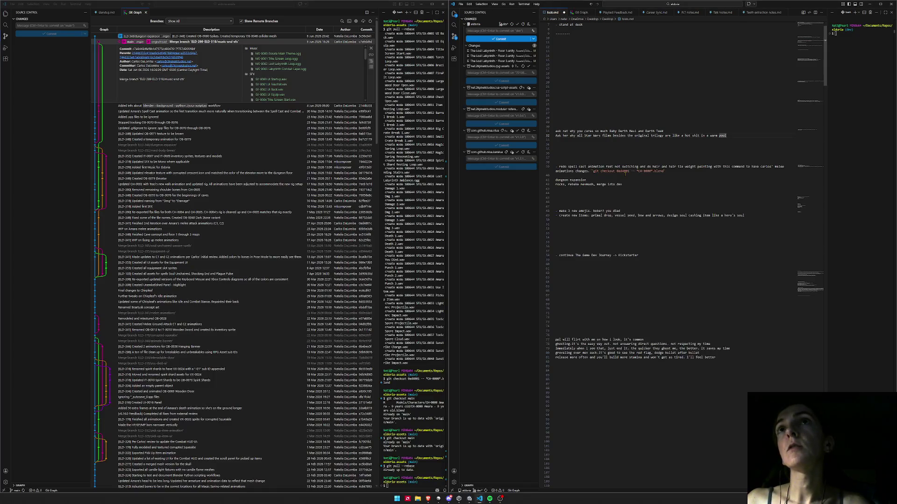
pyautogui.click(591, 114)
pyautogui.hotkey('ctrl', 'v')
pyautogui.hotkey('alt', 'Tab')
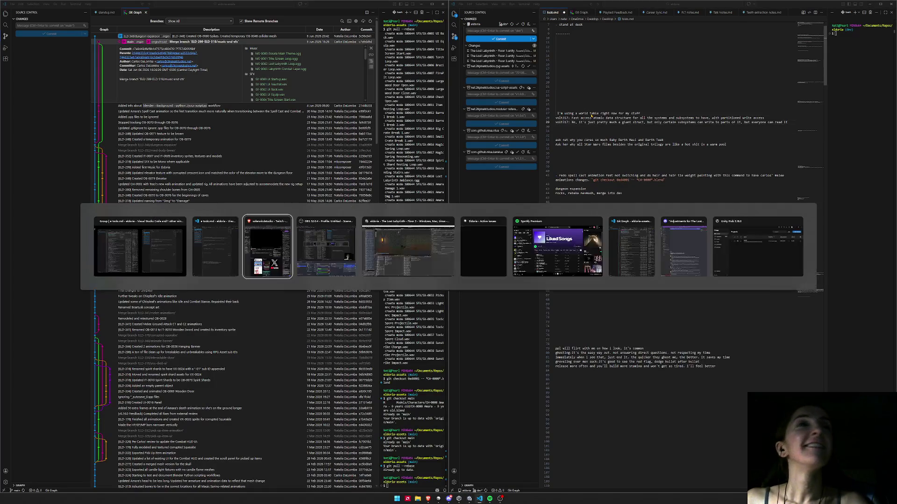
pyautogui.hotkey('alt', 'Tab')
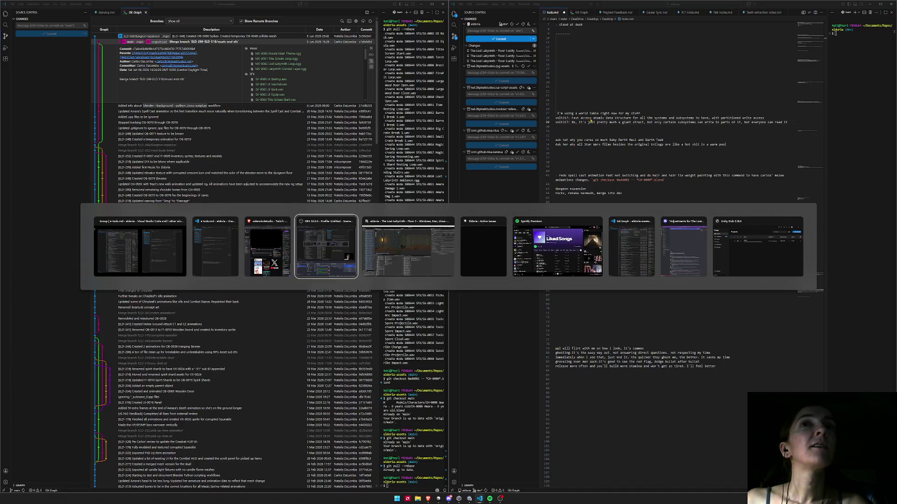
pyautogui.hotkey('alt', 'Tab')
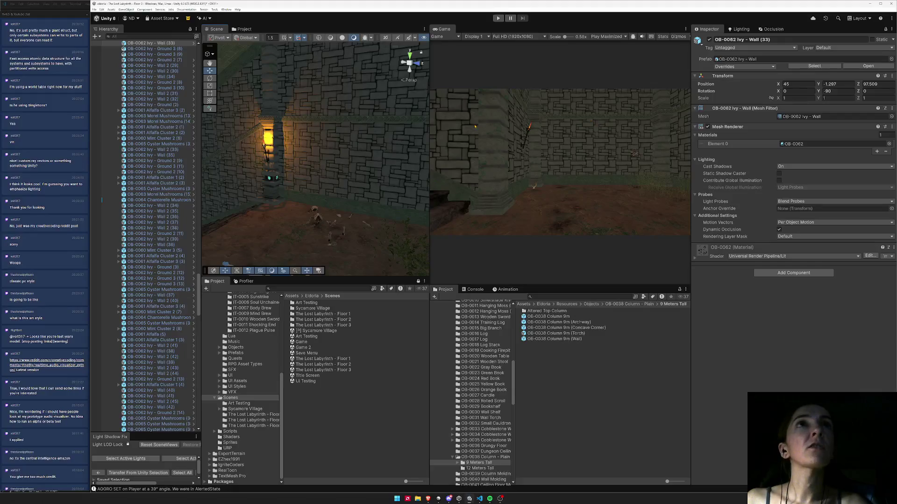
pyautogui.moveTo(316, 134)
pyautogui.mouseDown()
pyautogui.moveTo(228, 157)
pyautogui.moveTo(380, 220)
pyautogui.mouseUp()
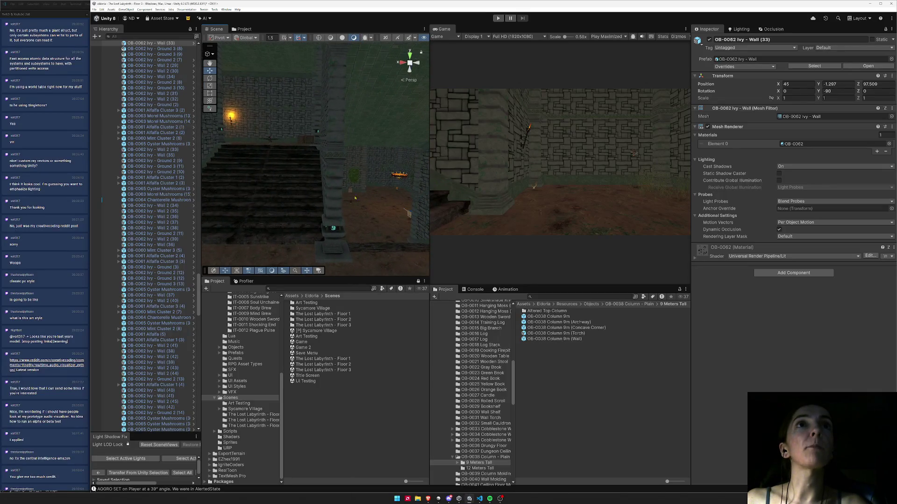
pyautogui.moveTo(298, 196)
pyautogui.mouseDown()
pyautogui.moveTo(357, 192)
pyautogui.moveTo(263, 205)
pyautogui.moveTo(291, 167)
pyautogui.moveTo(299, 134)
pyautogui.mouseUp()
pyautogui.moveTo(301, 242)
pyautogui.mouseDown()
pyautogui.moveTo(173, 243)
pyautogui.moveTo(156, 225)
pyautogui.moveTo(458, 214)
pyautogui.moveTo(748, 226)
pyautogui.moveTo(402, 262)
pyautogui.mouseUp()
pyautogui.click(159, 444)
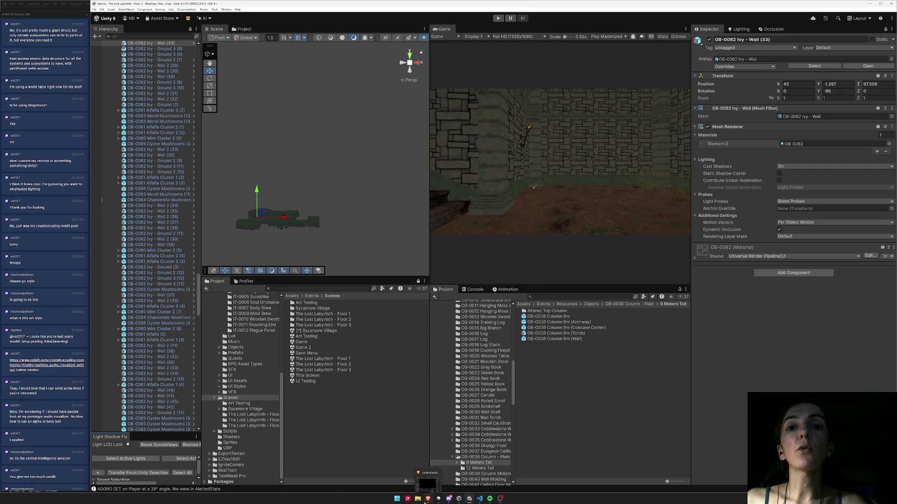
pyautogui.click(428, 498)
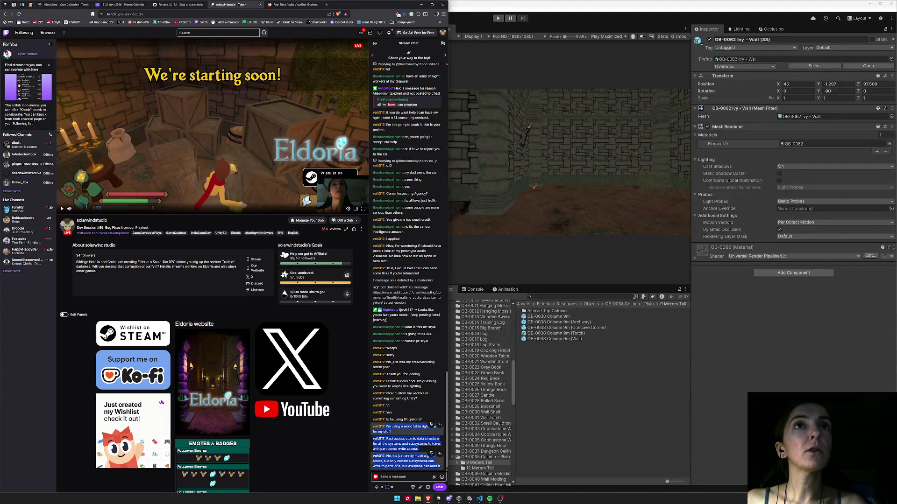
# - Send the !steam command in Twitch chat
pyautogui.click(407, 477)
pyautogui.write('I')
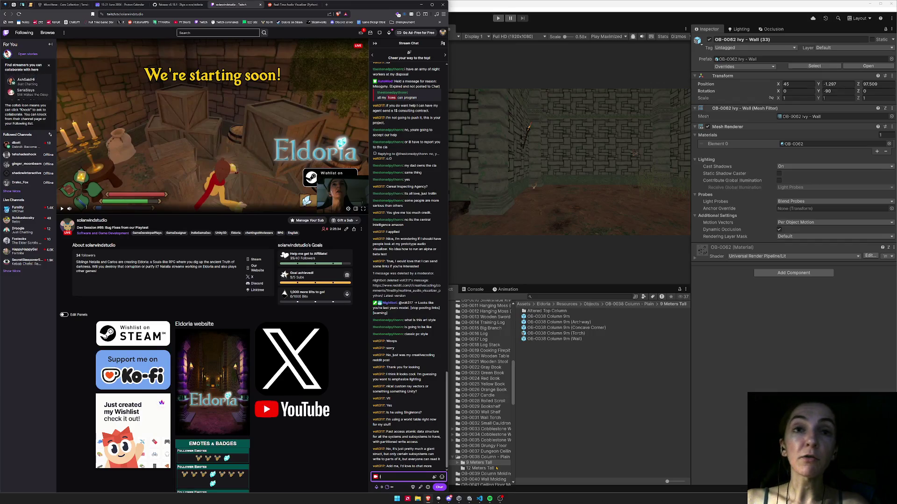
pyautogui.write('steam')
pyautogui.press('Return')
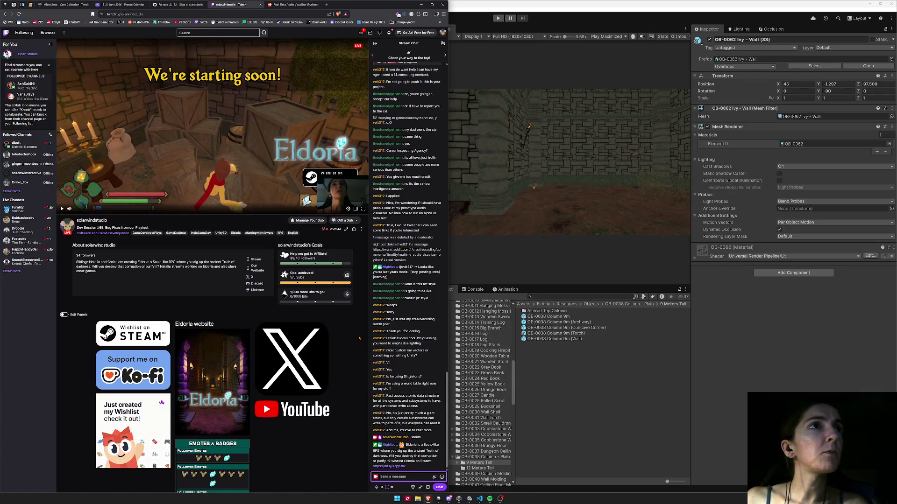
# - Open a viewer's profile card and channel page from their chat message, then close the tab
pyautogui.scroll(10, 381, 311)
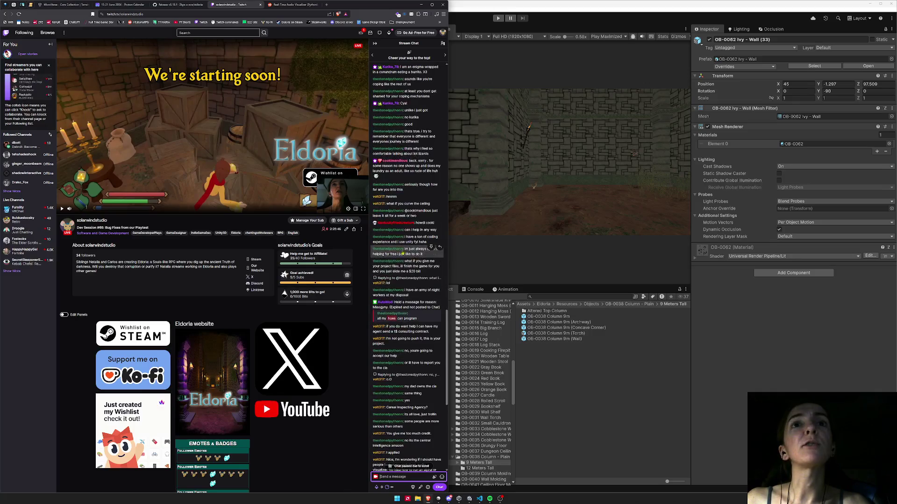
pyautogui.scroll(10, 381, 311)
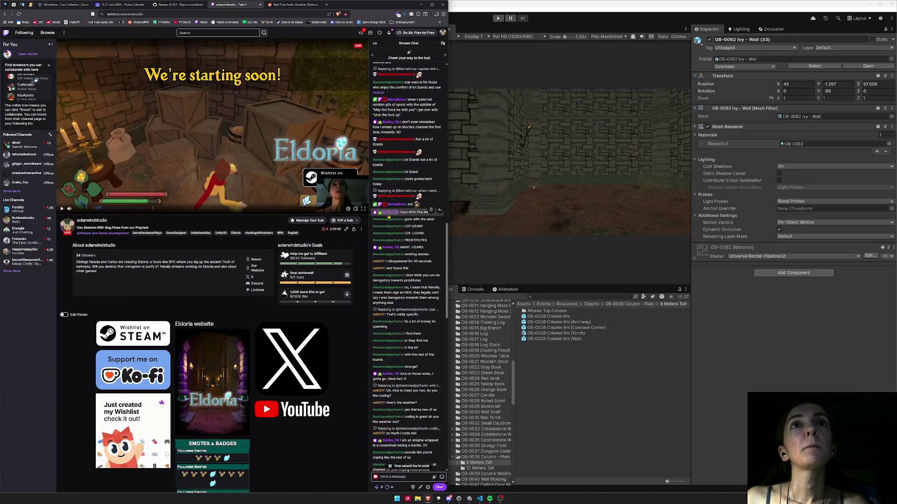
pyautogui.click(391, 297)
pyautogui.click(395, 225)
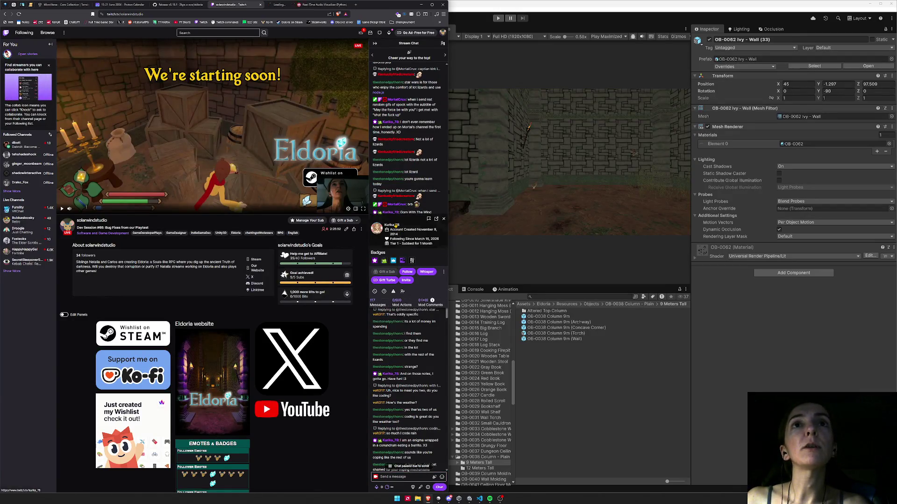
pyautogui.click(286, 4)
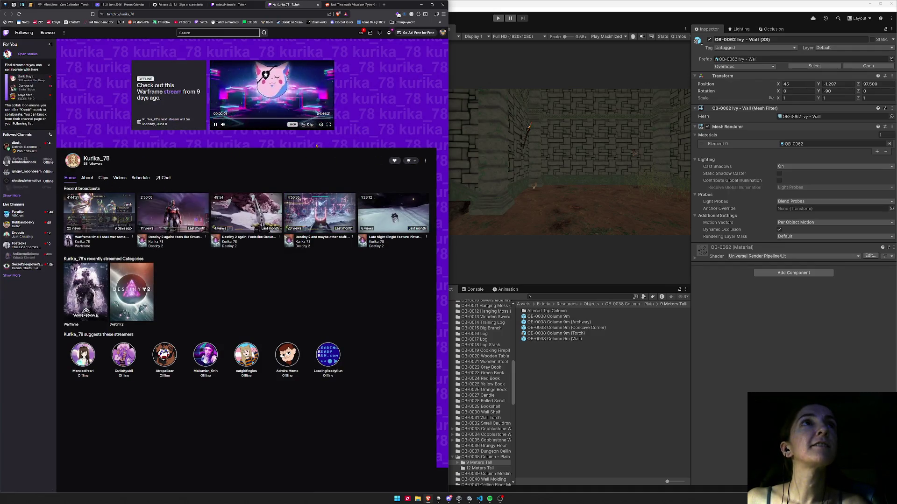
pyautogui.hotkey('ctrl', 'w')
pyautogui.scroll(-5, 431, 330)
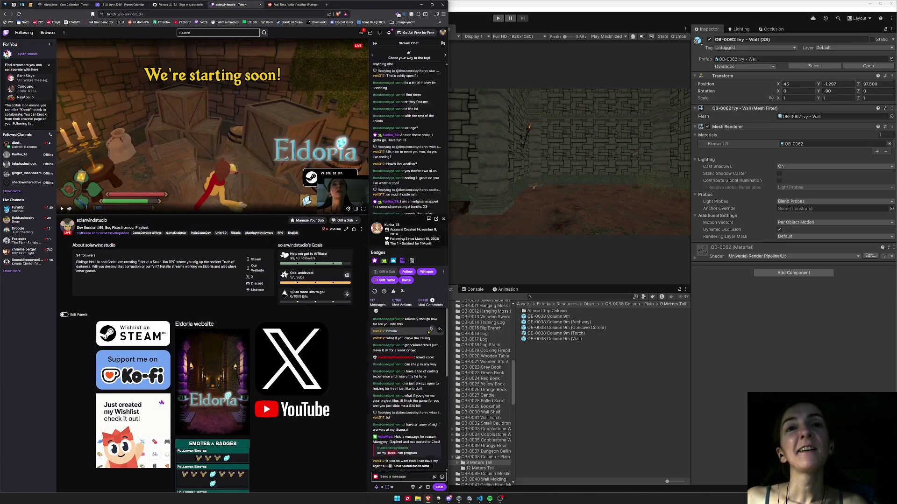
# - Send the !socials command in chat and begin another message
pyautogui.click(399, 477)
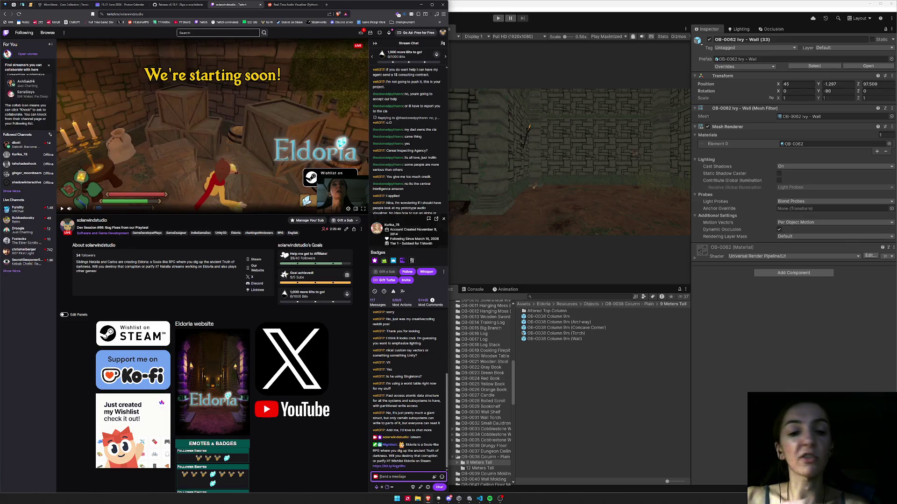
pyautogui.write('I')
pyautogui.write('ials')
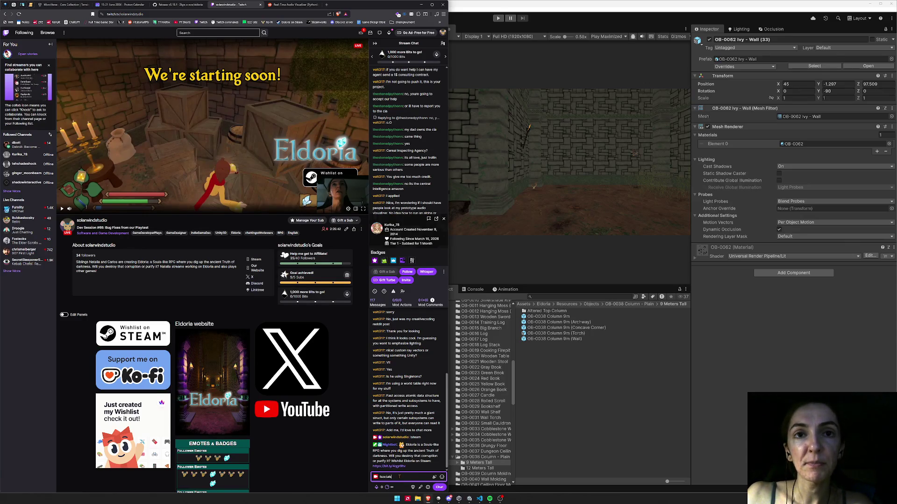
pyautogui.press('Return')
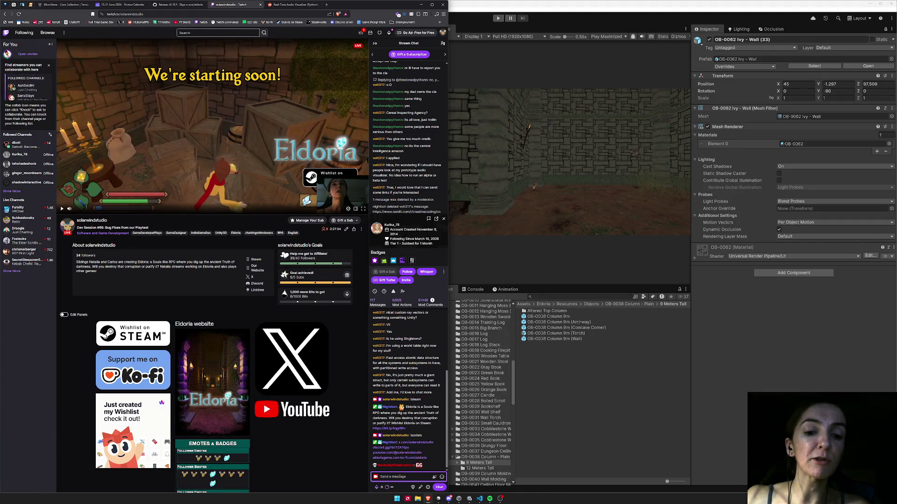
pyautogui.write('I')
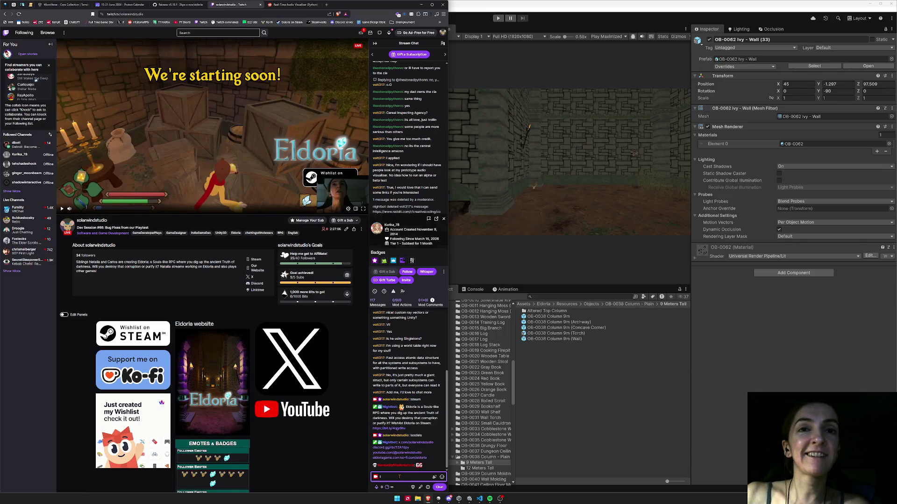